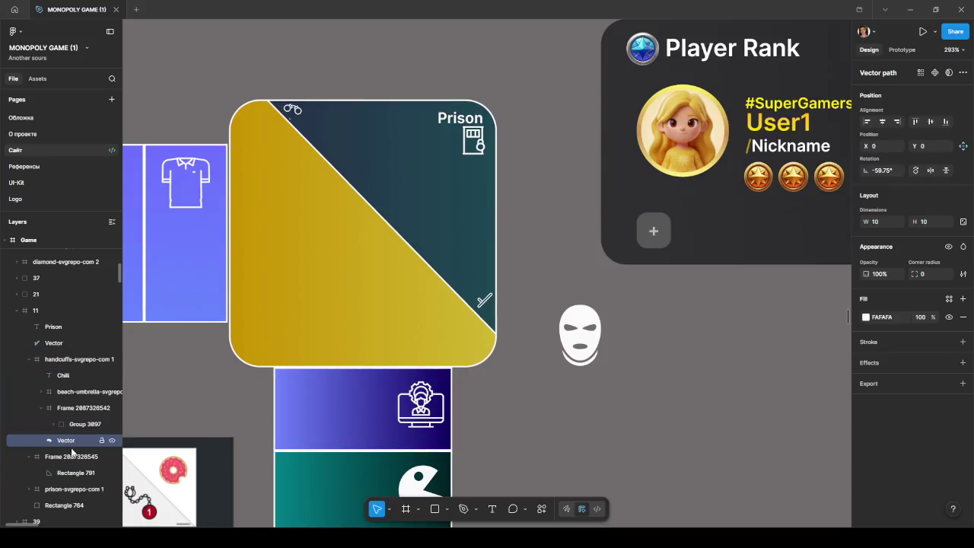
pyautogui.click(67, 411)
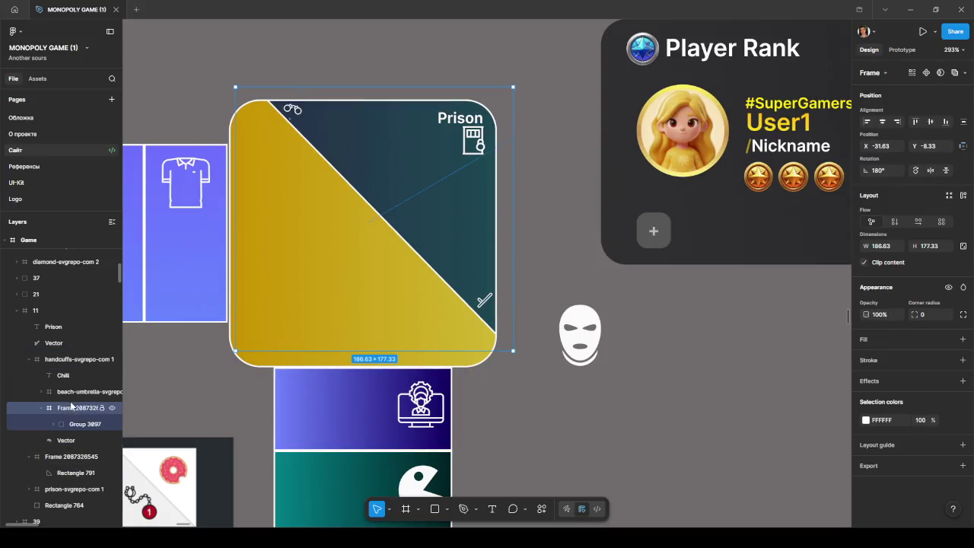
pyautogui.moveTo(65, 408); pyautogui.dragTo(75, 460)
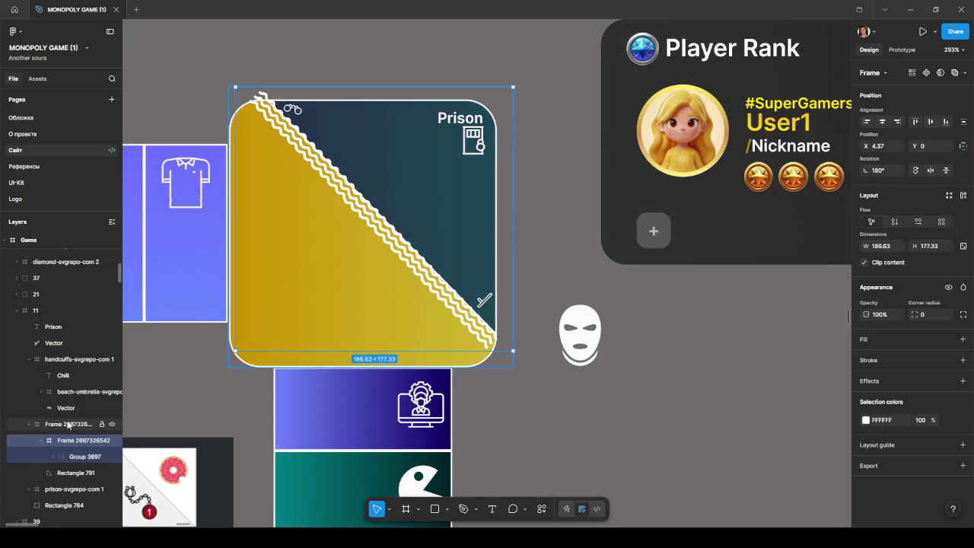
pyautogui.doubleClick(67, 423)
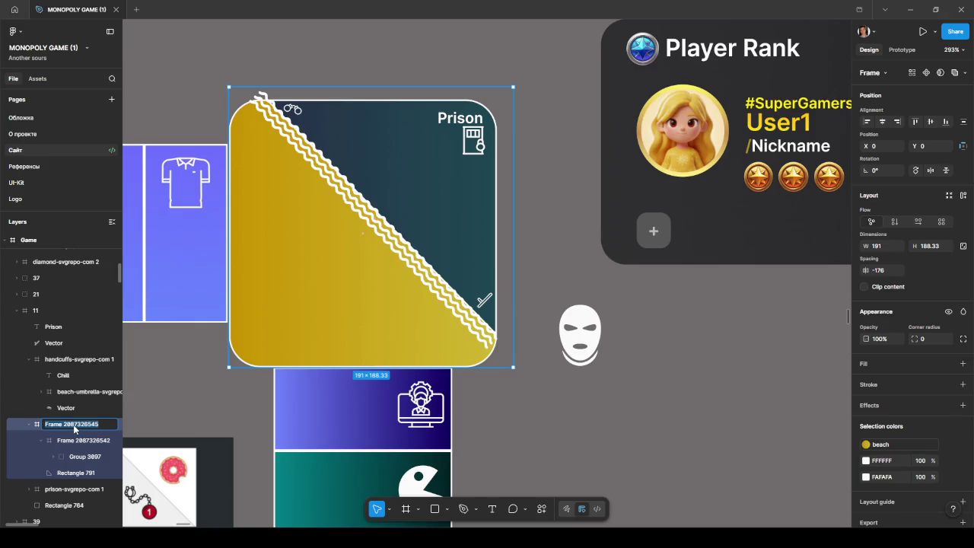
pyautogui.write('cill')
pyautogui.click(73, 440)
pyautogui.click(83, 423)
pyautogui.click(112, 425)
pyautogui.click(112, 425)
pyautogui.click(112, 425)
pyautogui.click(111, 424)
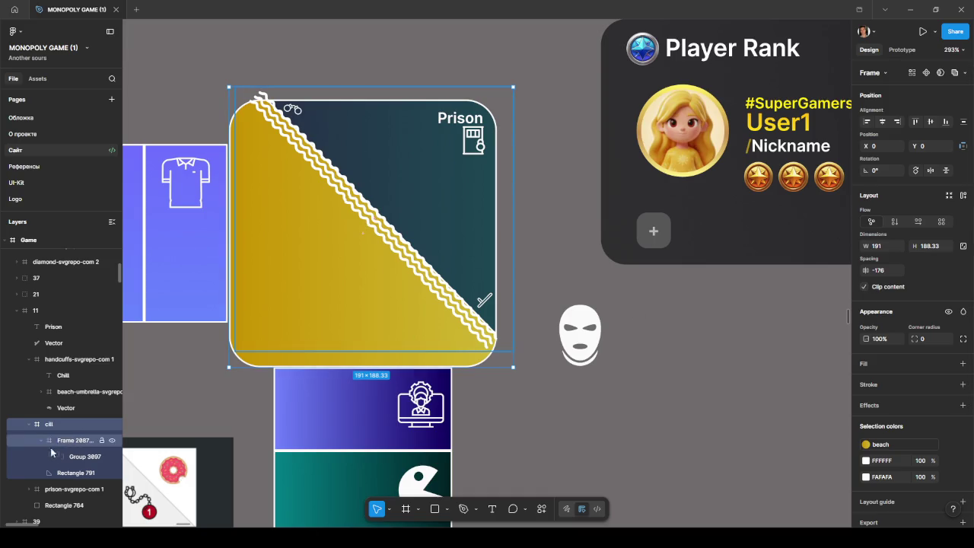
# Move Rectangle 791 and wavy Group 3097 into cili, then delete the empty leftover frame
pyautogui.click(74, 473)
pyautogui.moveTo(74, 473)
pyautogui.mouseDown()
pyautogui.moveTo(68, 437)
pyautogui.moveTo(65, 474)
pyautogui.moveTo(66, 437)
pyautogui.mouseUp()
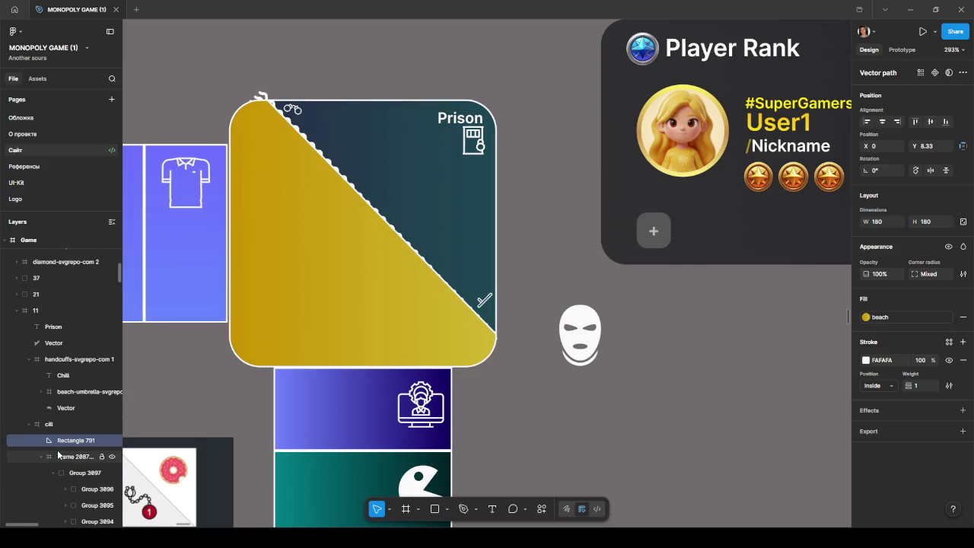
pyautogui.moveTo(72, 473); pyautogui.dragTo(64, 441)
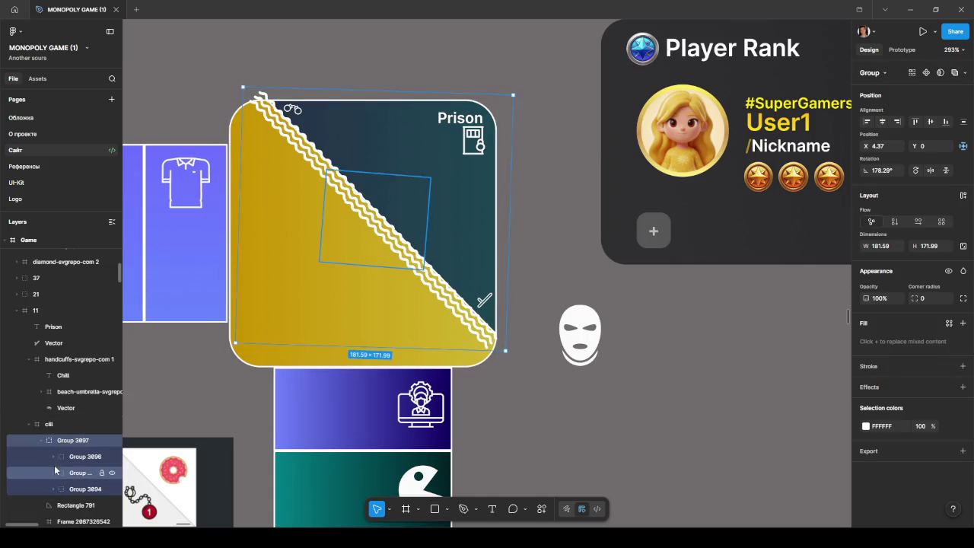
pyautogui.click(42, 440)
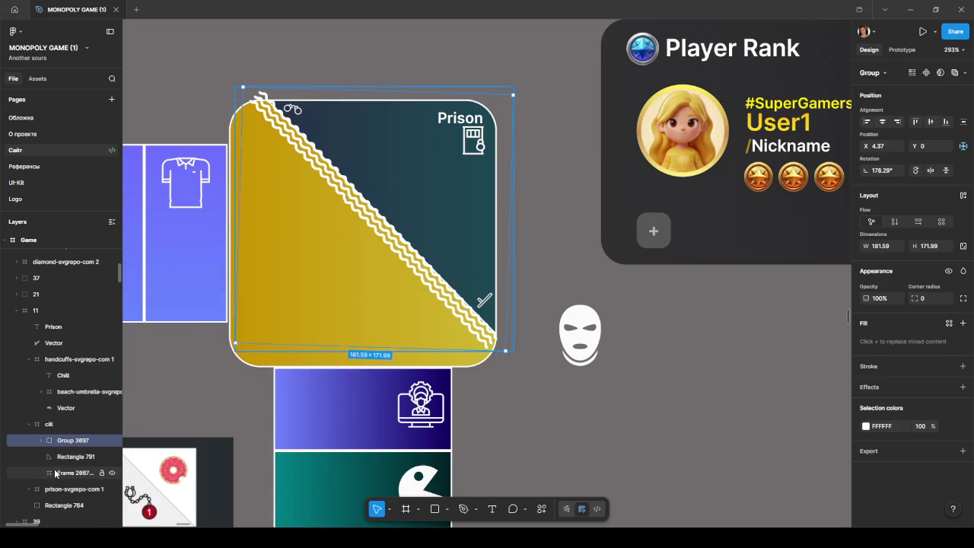
pyautogui.click(54, 472)
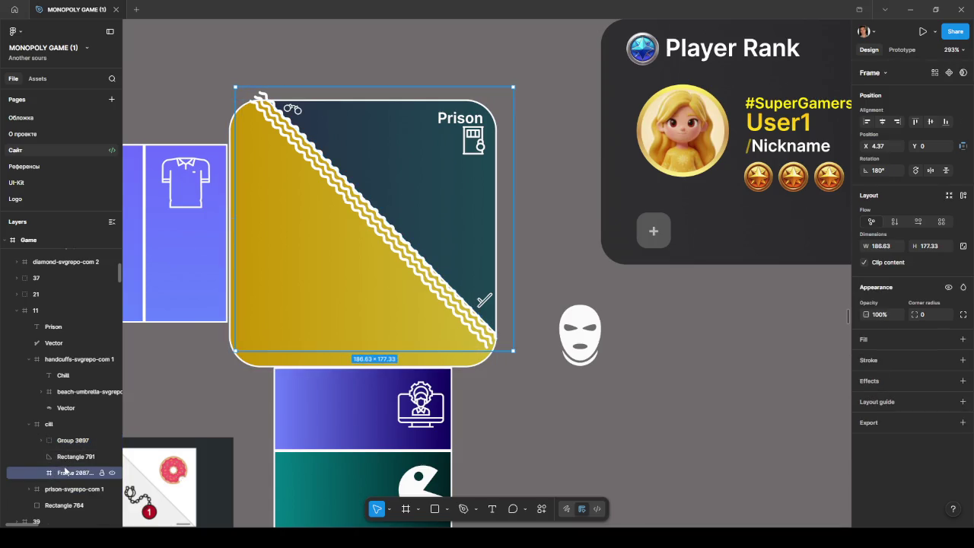
pyautogui.press('Delete')
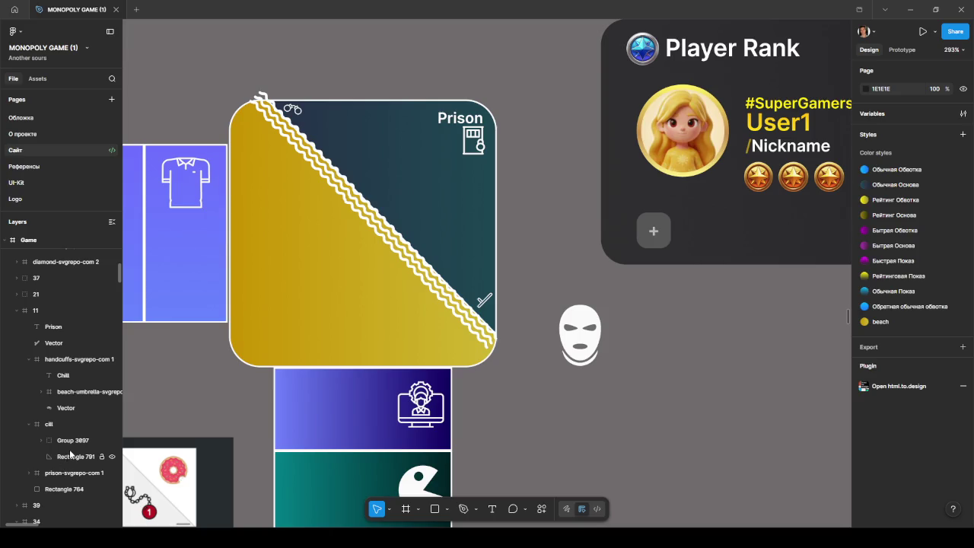
pyautogui.click(65, 423)
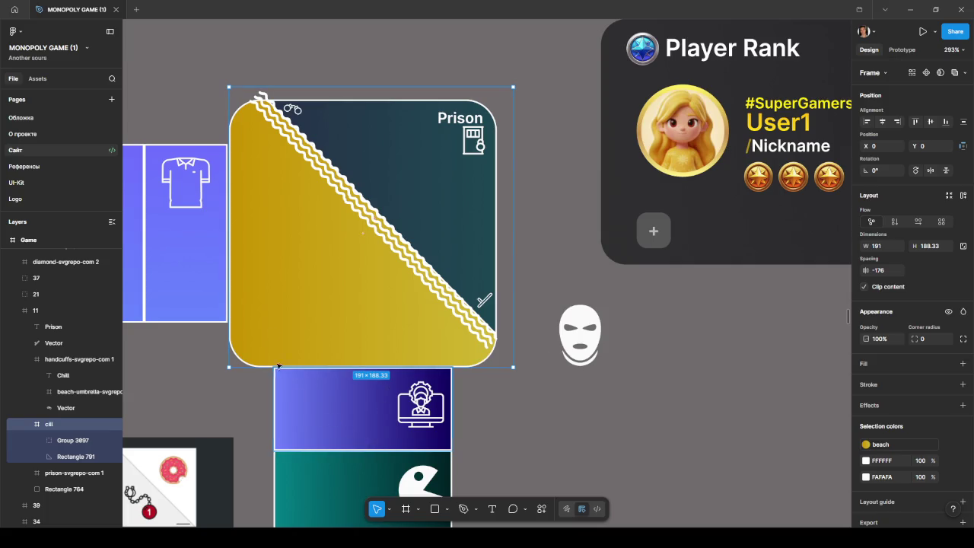
# Trim the cili frame from 191×180 to 180×180, nudging the wavy stripe group up to fit
pyautogui.moveTo(370, 86); pyautogui.dragTo(370, 99)
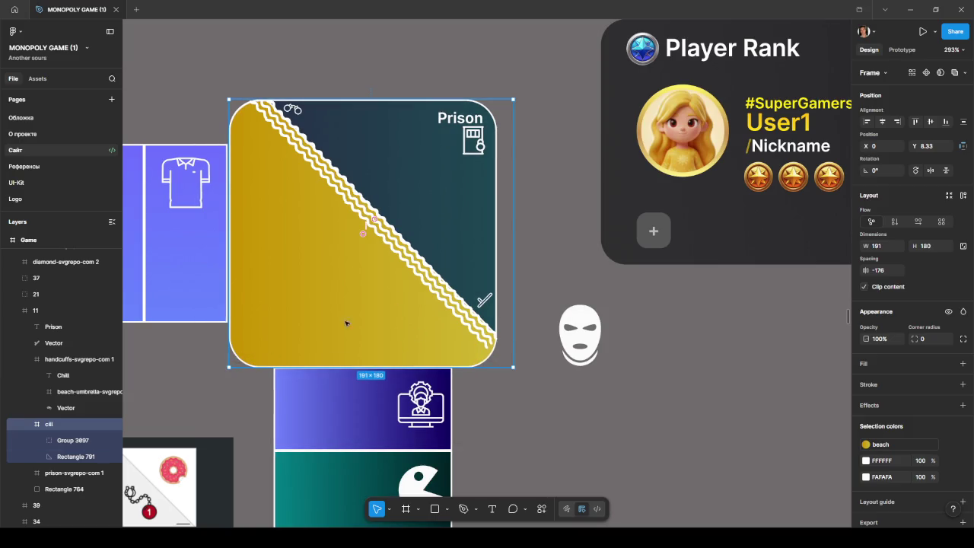
pyautogui.click(62, 443)
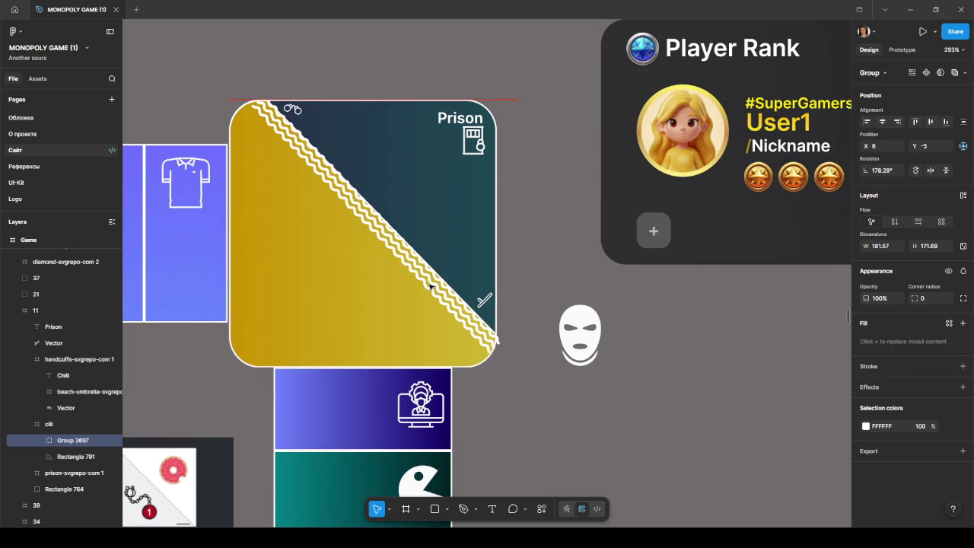
pyautogui.moveTo(431, 287); pyautogui.dragTo(435, 287)
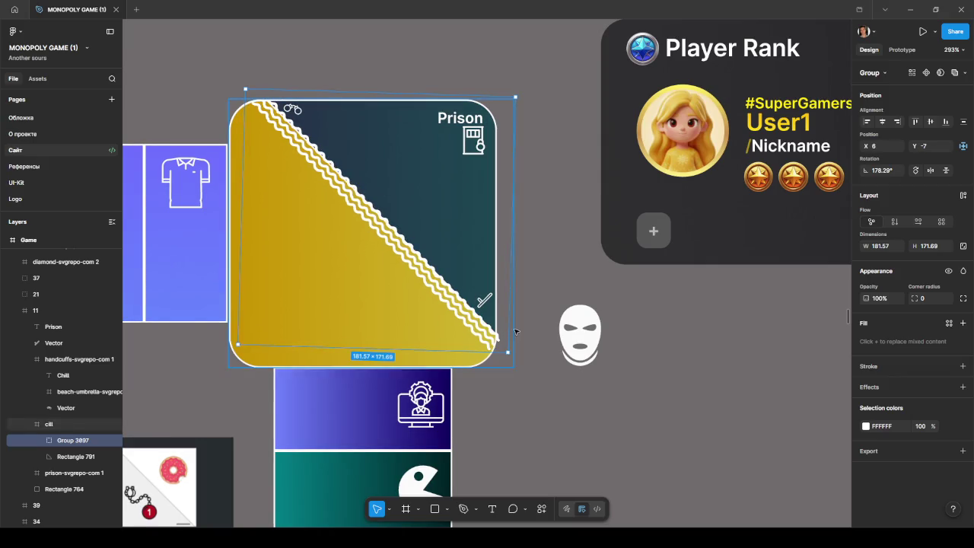
pyautogui.click(69, 428)
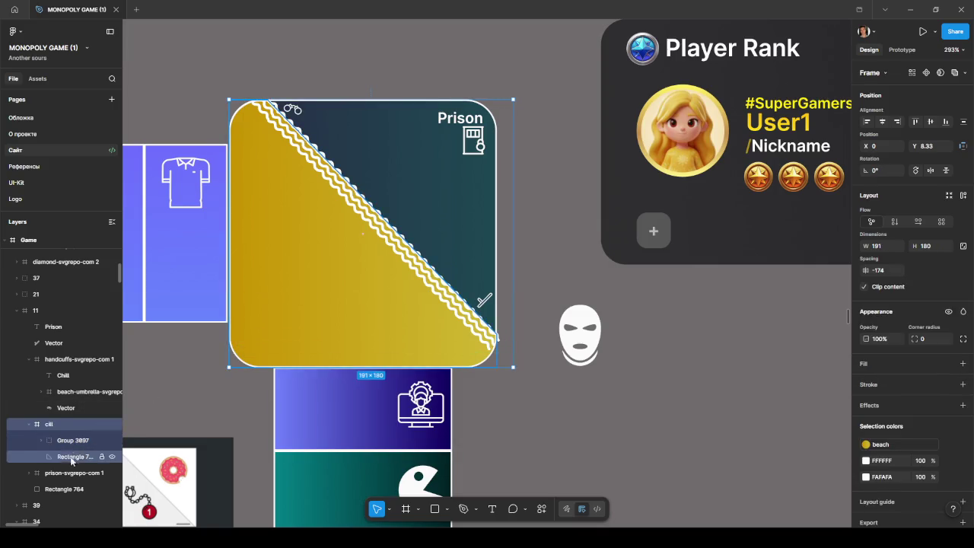
pyautogui.moveTo(514, 306); pyautogui.dragTo(496, 306)
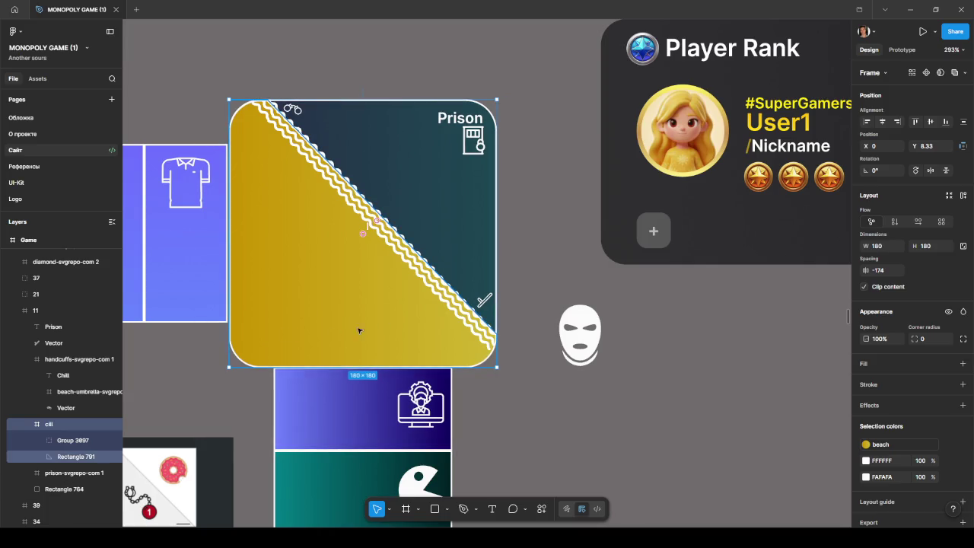
pyautogui.click(196, 390)
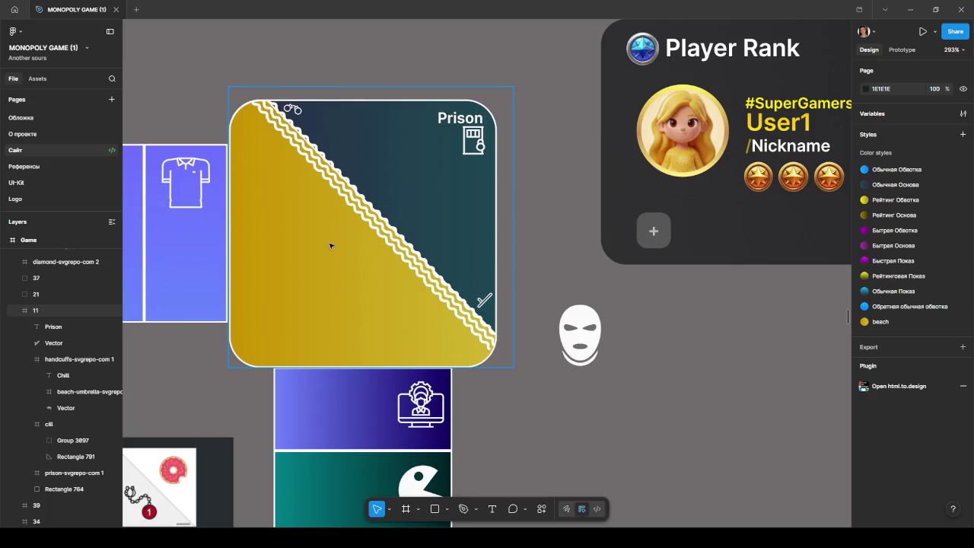
# Move the Chill label and beach-umbrella icon into cili, pulling the Vector out of the handcuffs group
pyautogui.click(71, 375)
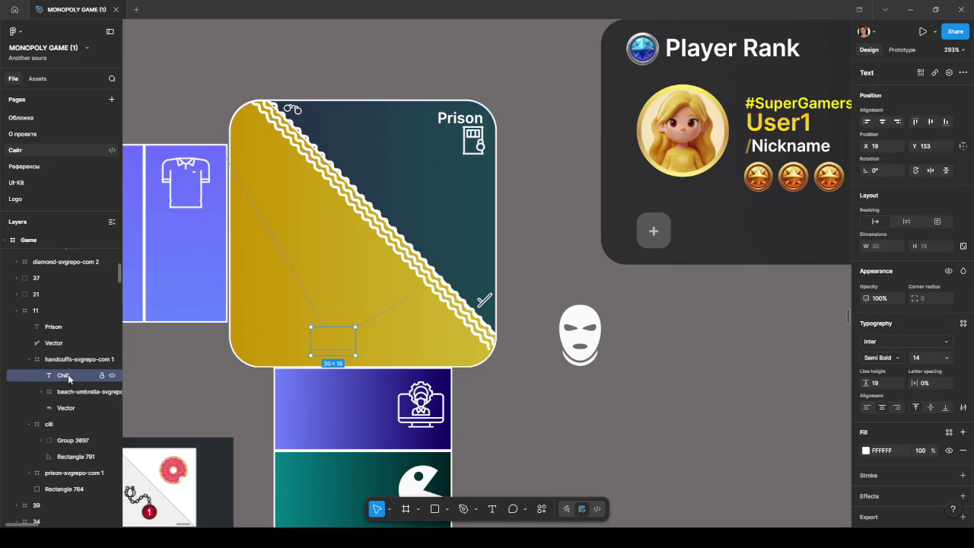
pyautogui.moveTo(69, 376); pyautogui.dragTo(65, 428)
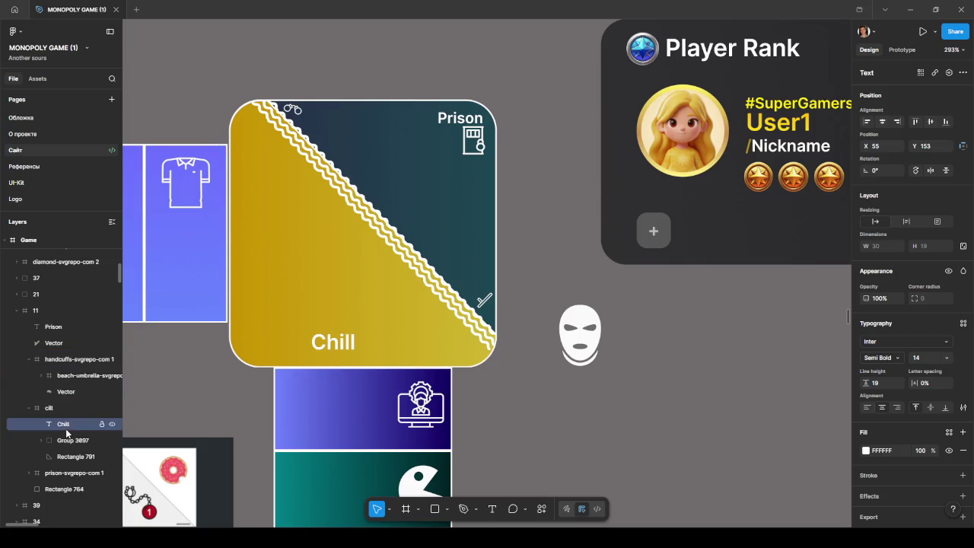
pyautogui.click(72, 391)
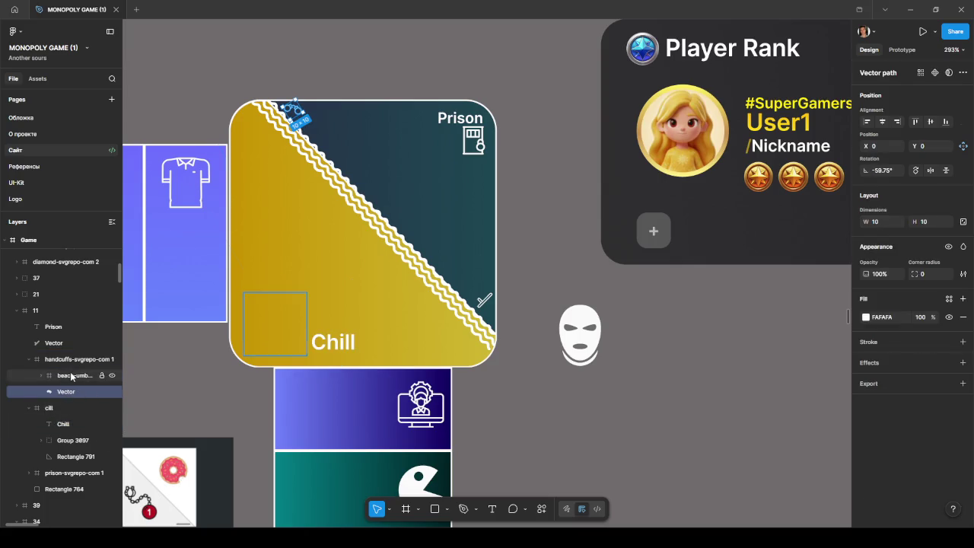
pyautogui.click(71, 375)
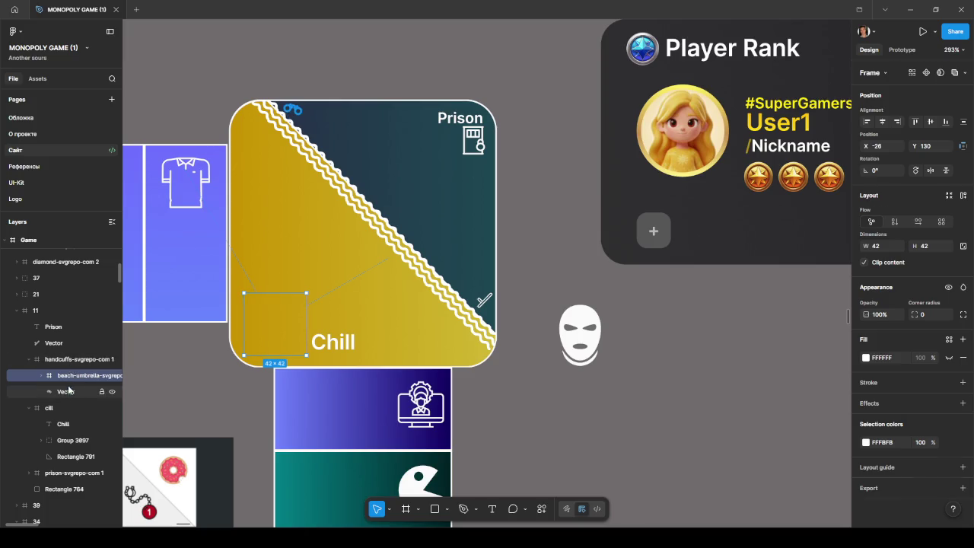
pyautogui.moveTo(69, 391); pyautogui.dragTo(70, 354)
pyautogui.click(69, 391)
pyautogui.moveTo(69, 391)
pyautogui.mouseDown()
pyautogui.moveTo(66, 459)
pyautogui.moveTo(66, 434)
pyautogui.mouseUp()
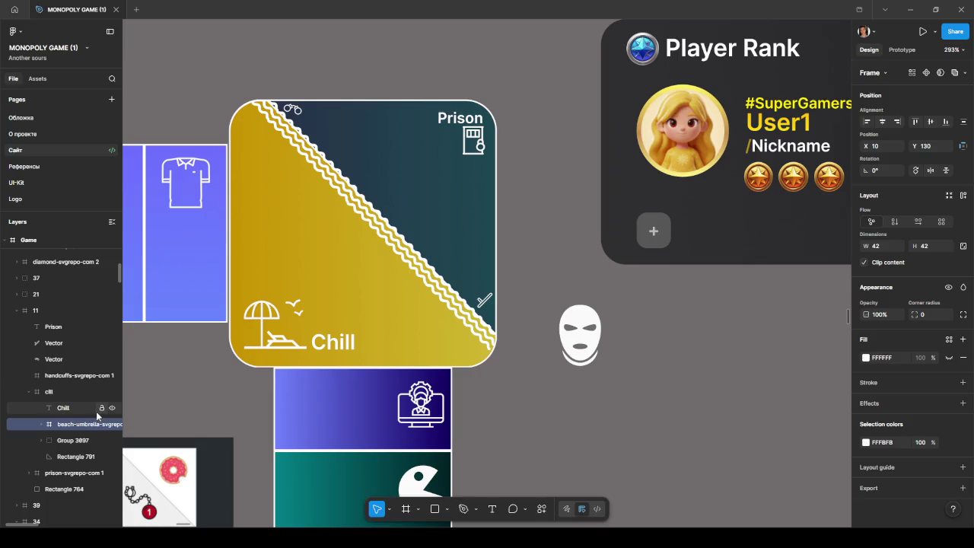
# Delete the leftover handcuffs icon group
pyautogui.click(82, 375)
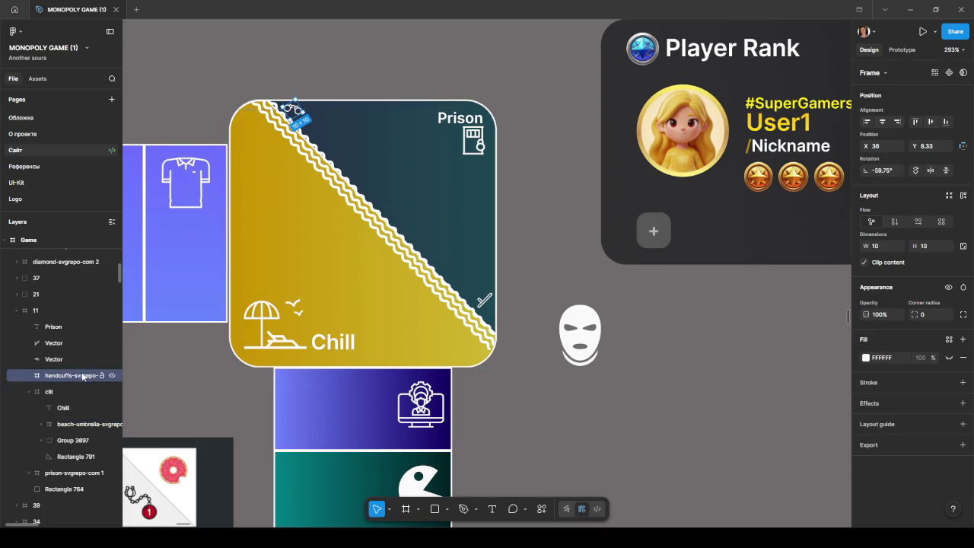
pyautogui.click(64, 359)
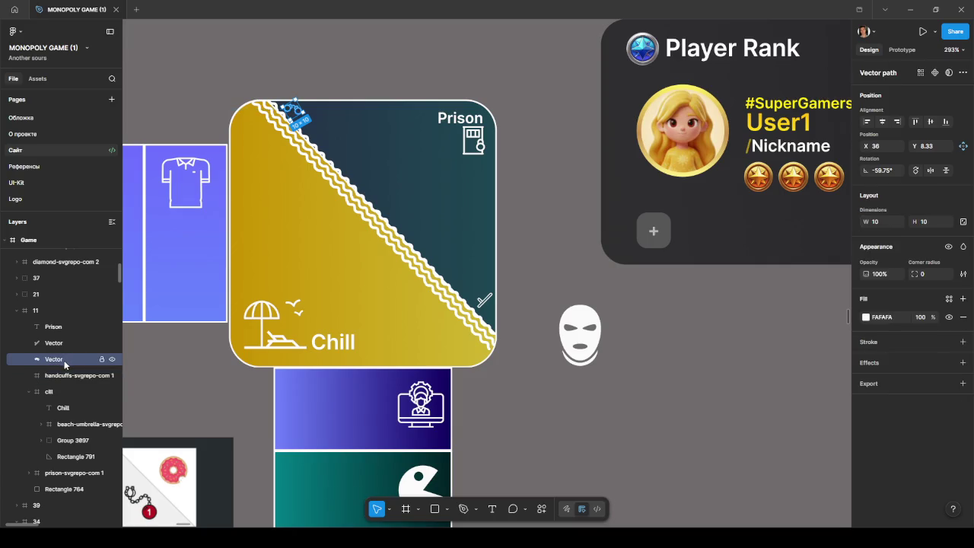
pyautogui.click(68, 375)
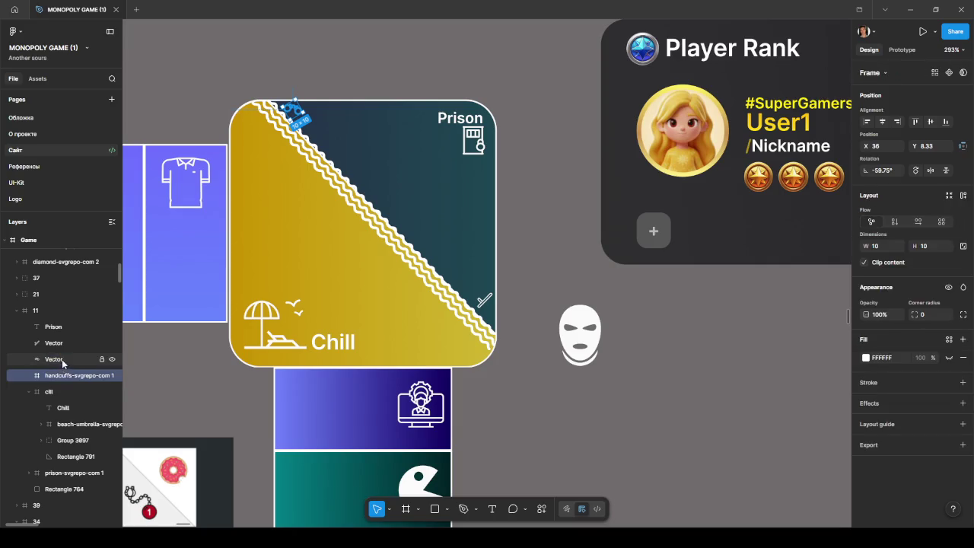
pyautogui.press('Delete')
# Move the prison icon frame to the top of tile 11's layer list
pyautogui.click(65, 359)
pyautogui.click(62, 344)
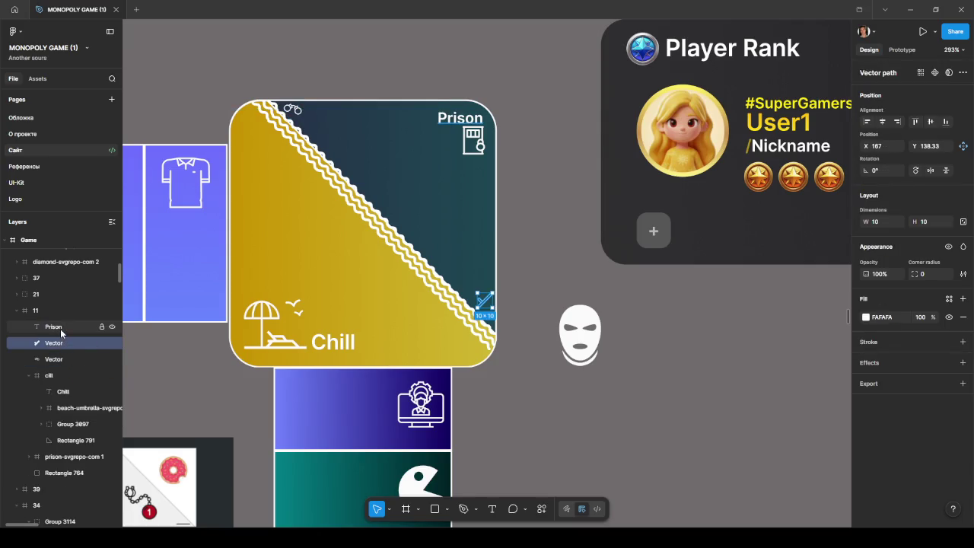
pyautogui.click(60, 329)
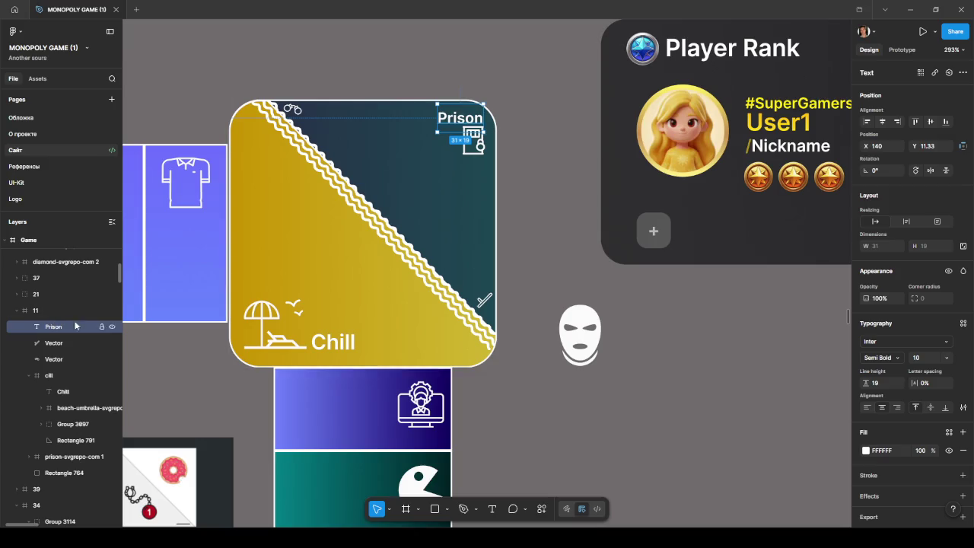
pyautogui.keyDown('ctrl'); pyautogui.click(483, 150); pyautogui.keyUp('ctrl')
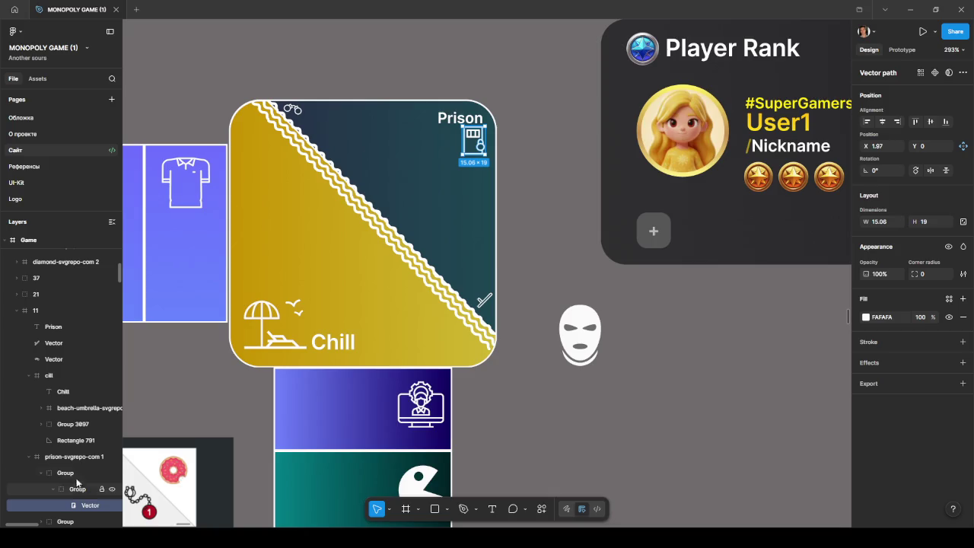
pyautogui.click(76, 457)
pyautogui.click(32, 457)
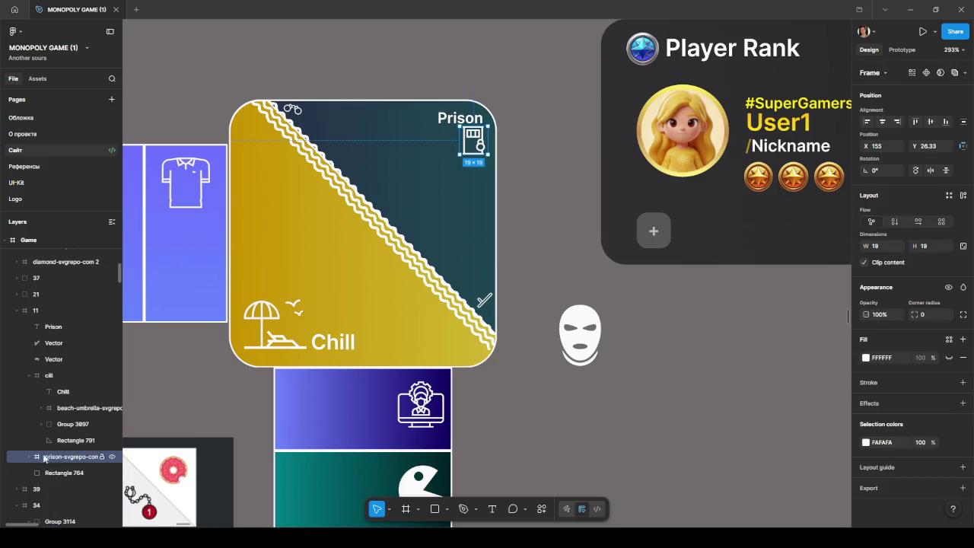
pyautogui.moveTo(42, 457); pyautogui.dragTo(64, 328)
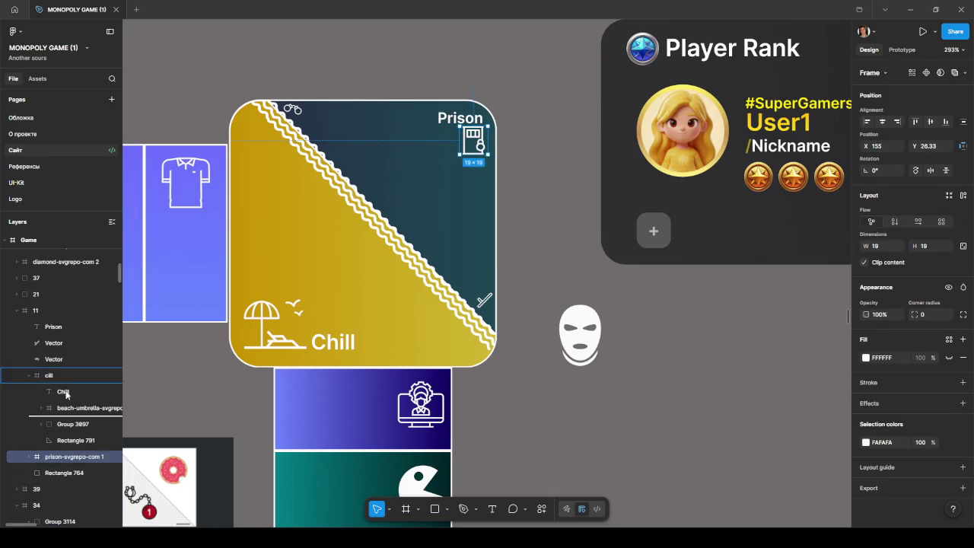
# Move the Prison label, both vectors and the icon out of the cill group, adding Rectangle 764
pyautogui.click(58, 473)
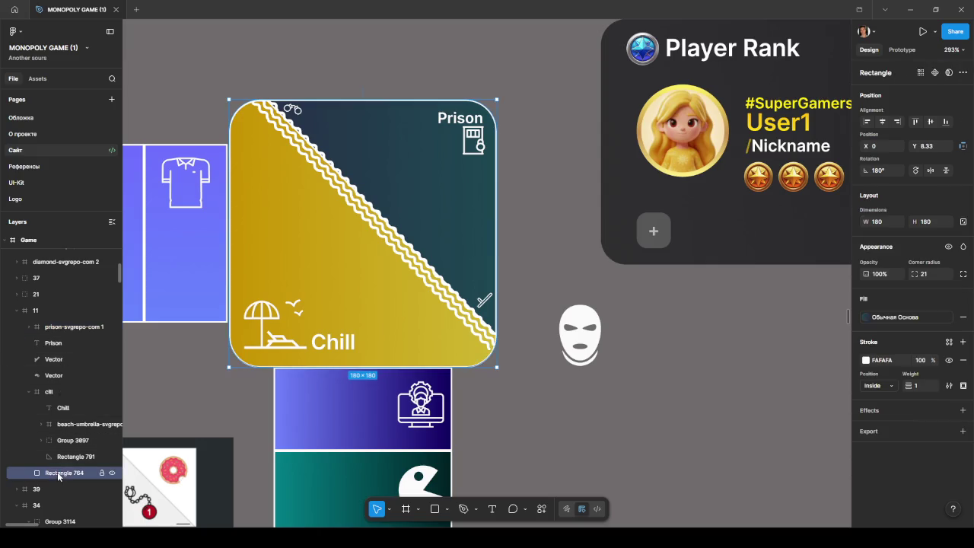
pyautogui.click(65, 327)
pyautogui.keyDown('shift'); pyautogui.click(59, 359); pyautogui.keyUp('shift')
pyautogui.keyDown('shift'); pyautogui.click(61, 374); pyautogui.keyUp('shift')
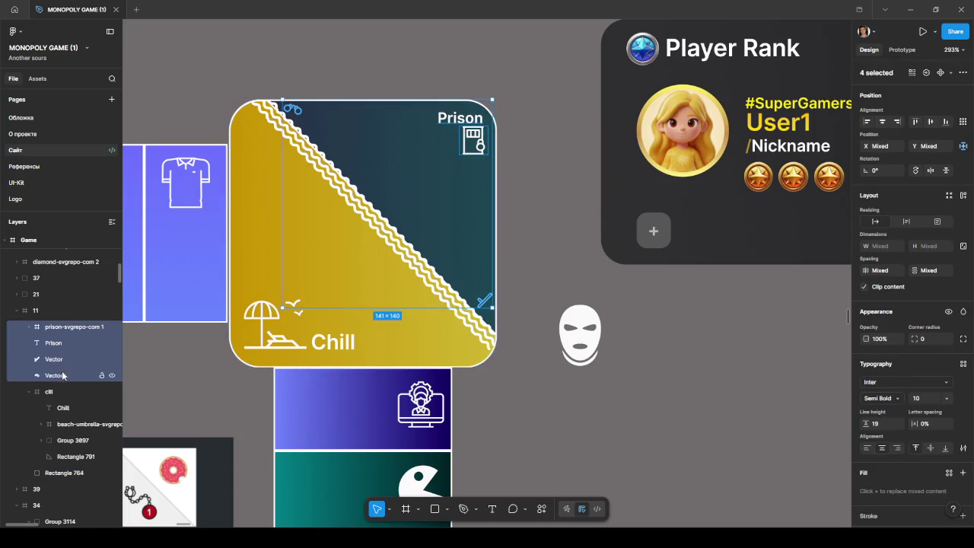
pyautogui.moveTo(61, 373); pyautogui.dragTo(56, 467)
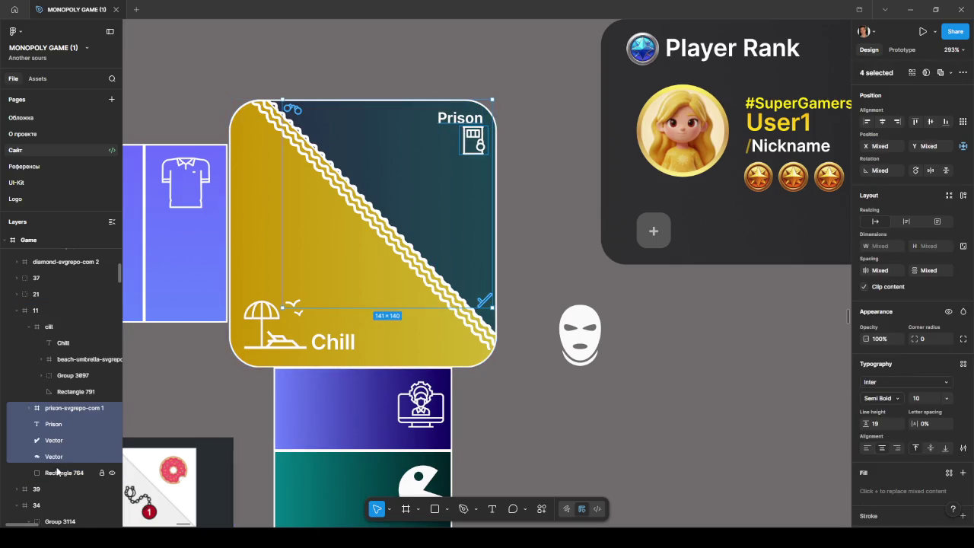
pyautogui.click(27, 328)
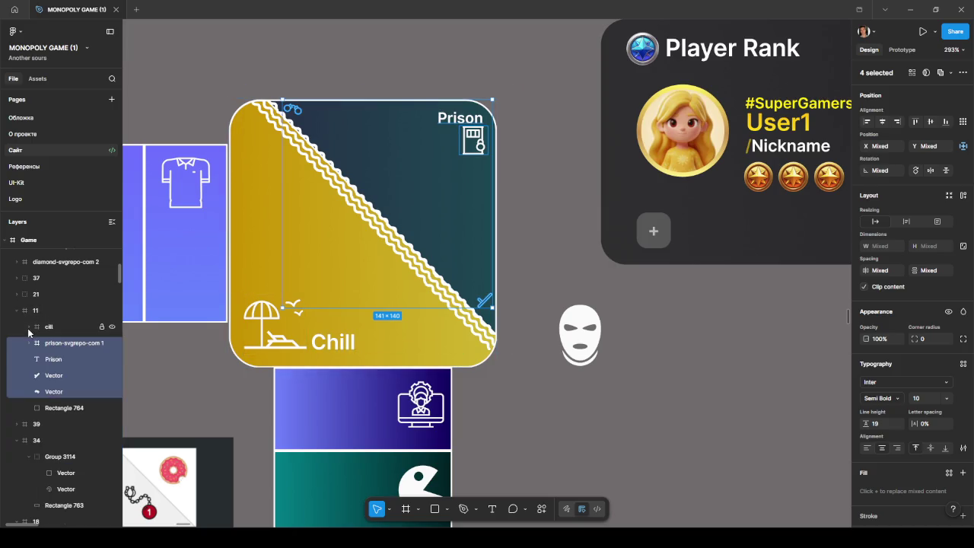
pyautogui.keyDown('shift'); pyautogui.click(65, 409); pyautogui.keyUp('shift')
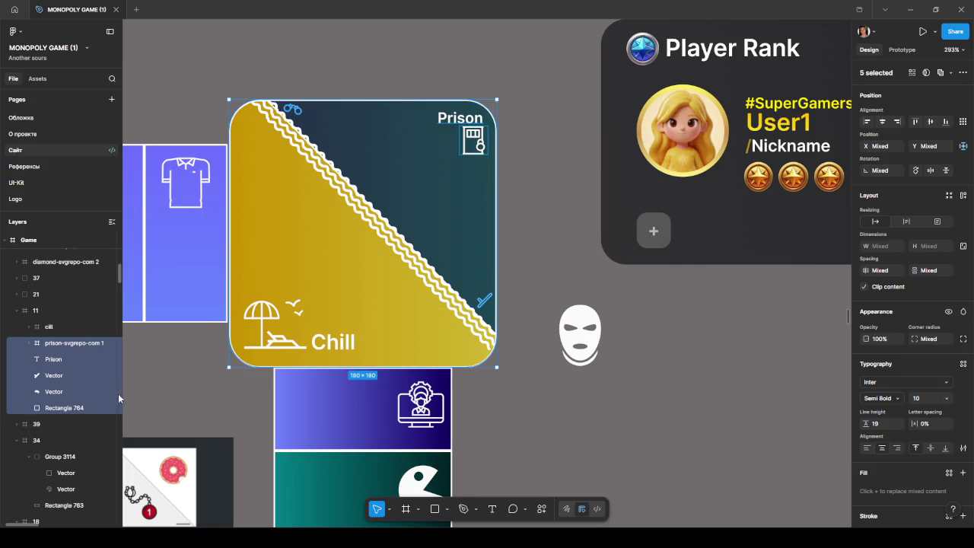
# Wrap the selected prison layers in a new frame named prison
pyautogui.rightClick(58, 361)
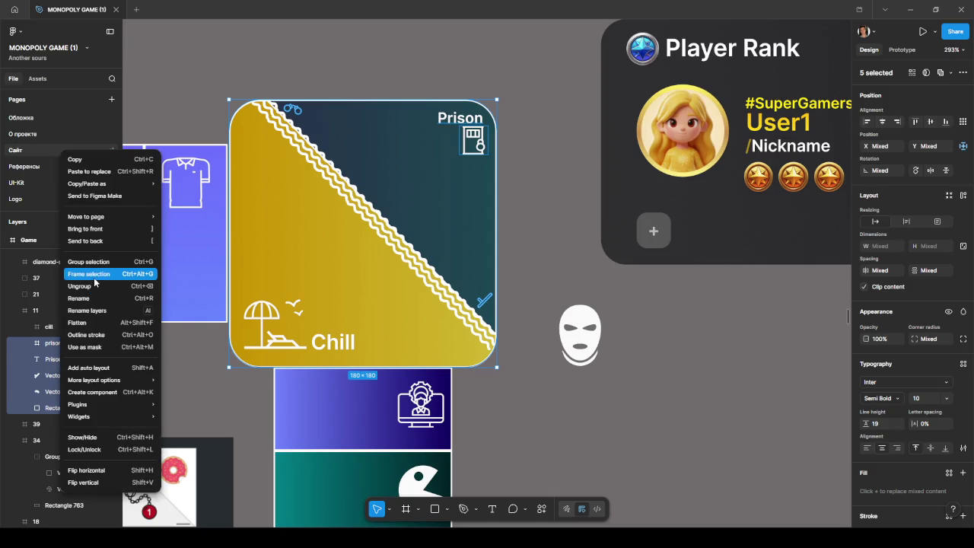
pyautogui.click(94, 278)
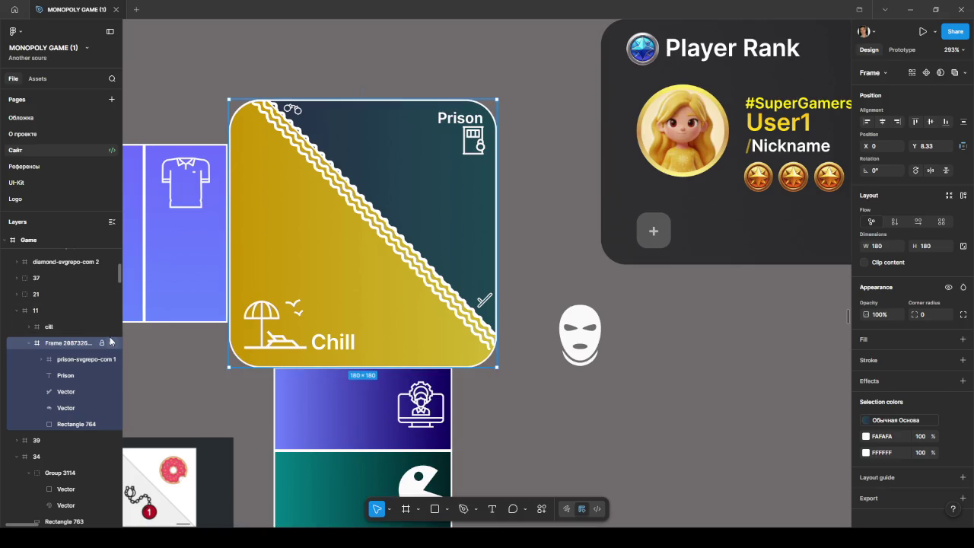
pyautogui.doubleClick(62, 346)
pyautogui.write('prison')
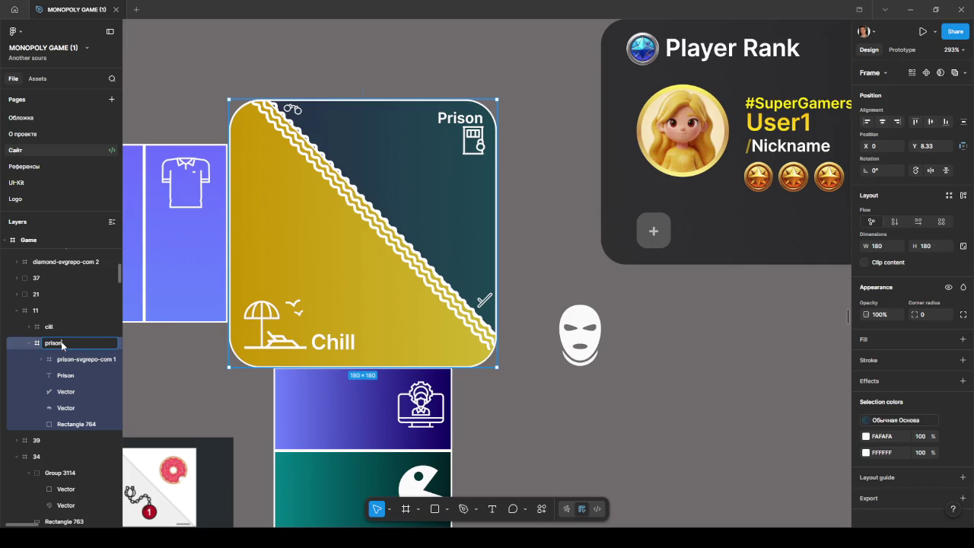
pyautogui.press('Return')
pyautogui.press('Escape')
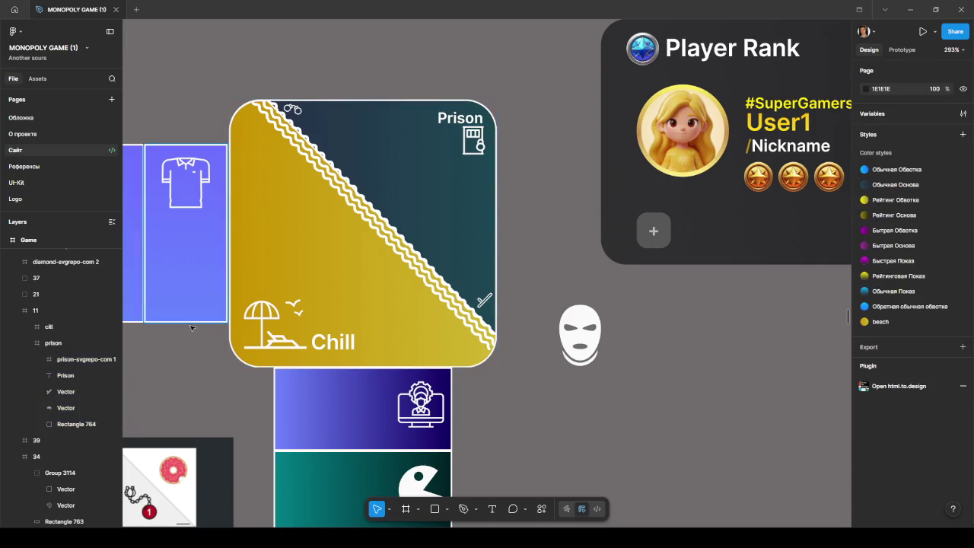
pyautogui.click(363, 270)
pyautogui.moveTo(364, 270); pyautogui.dragTo(366, 269)
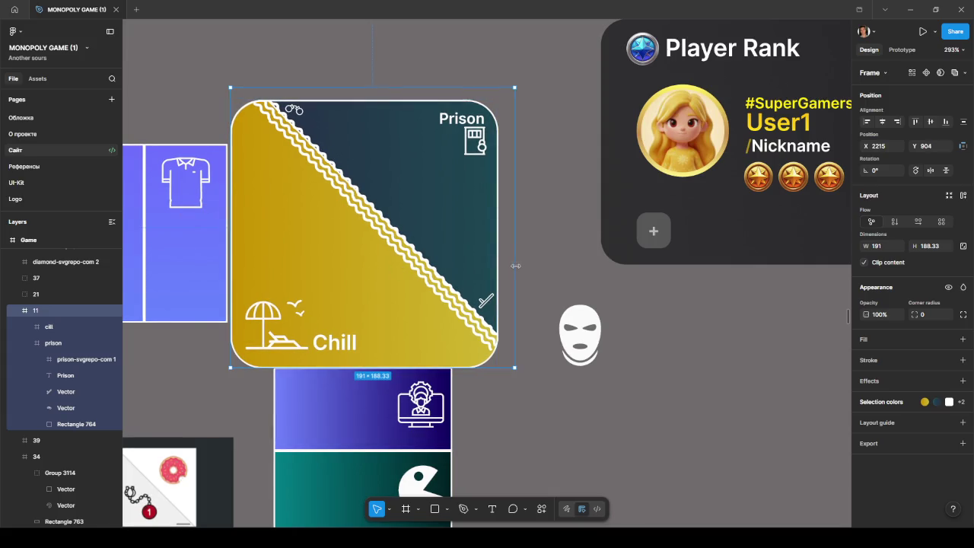
# Resize frame 11 to 180×180 and align it with neighbouring tiles at X 2214, Y 912
pyautogui.click(53, 342)
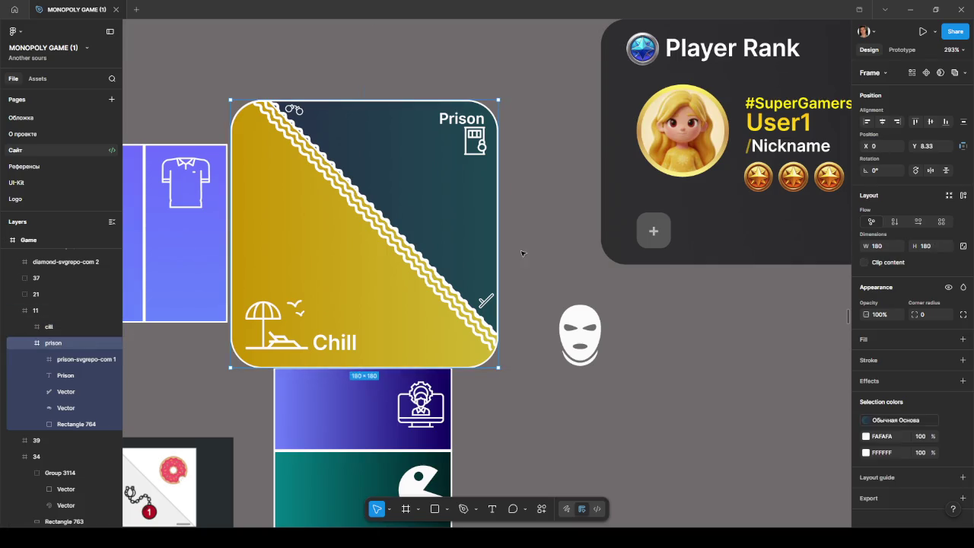
pyautogui.click(84, 310)
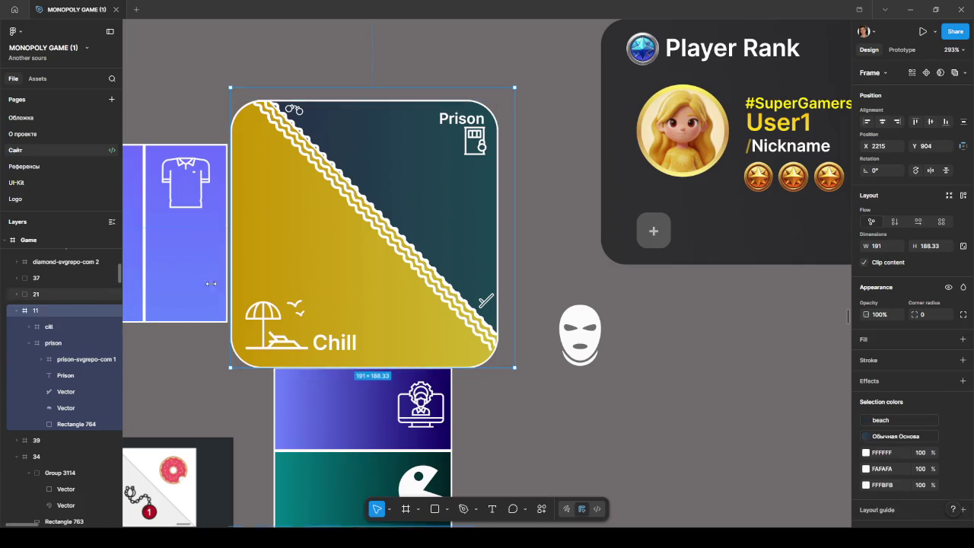
pyautogui.moveTo(514, 238); pyautogui.dragTo(498, 238)
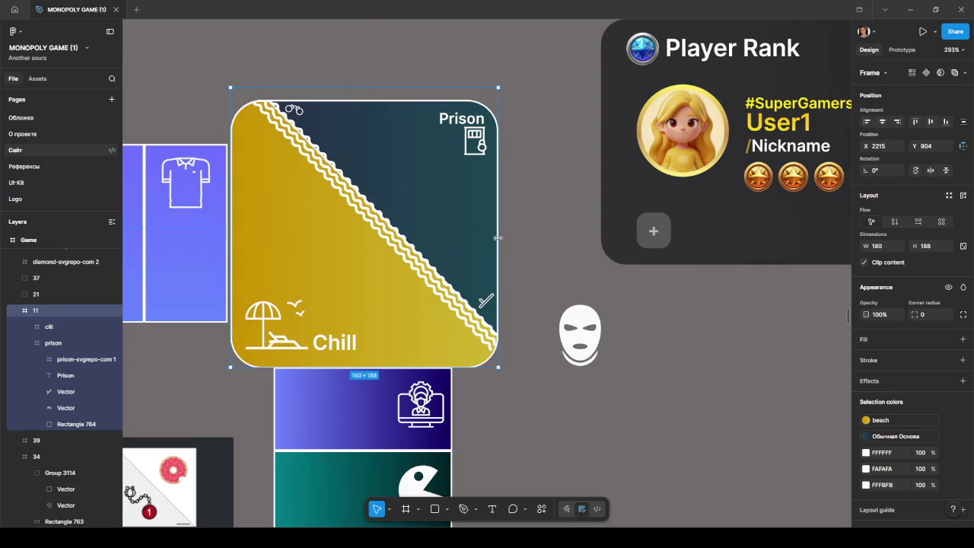
pyautogui.moveTo(370, 86); pyautogui.dragTo(374, 99)
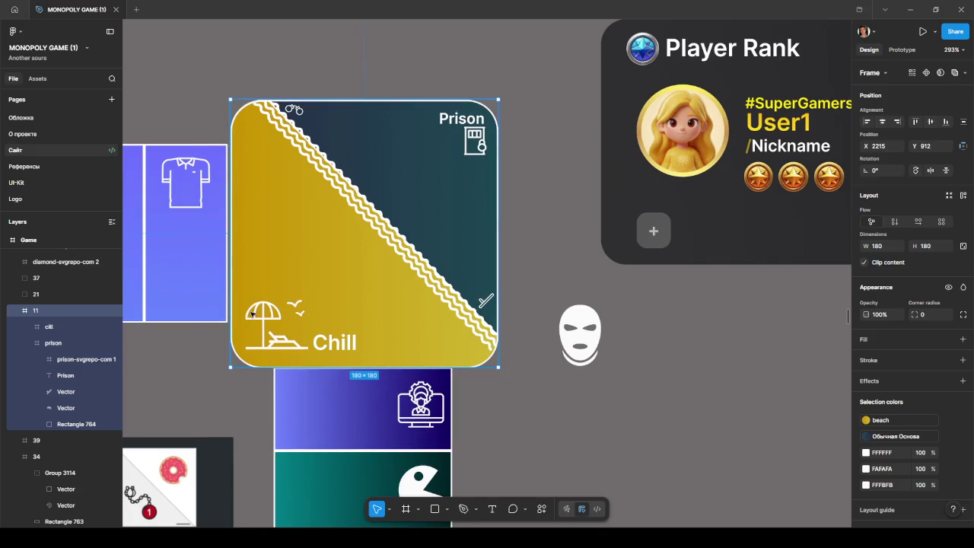
pyautogui.moveTo(355, 286); pyautogui.dragTo(355, 286)
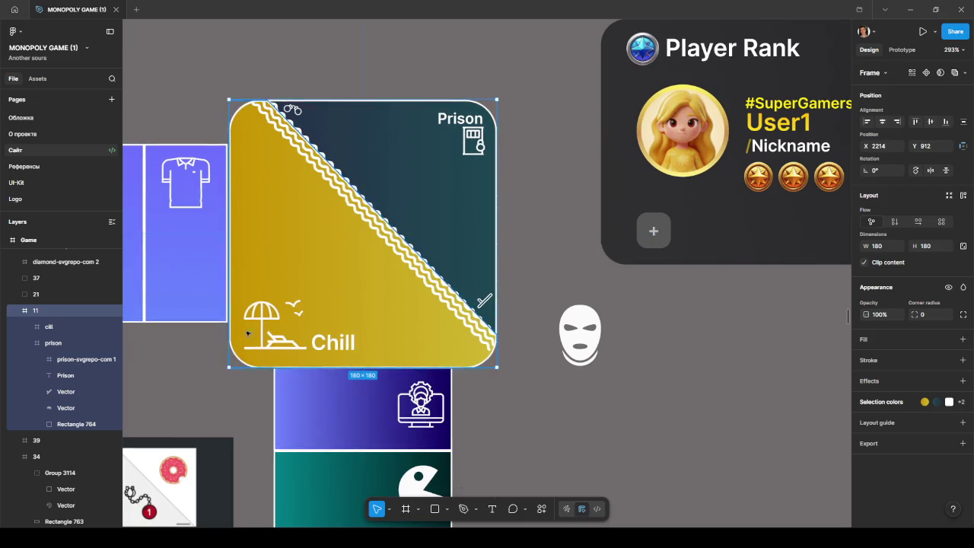
pyautogui.scroll(5, 228, 335)
pyautogui.scroll(-5, 332, 312)
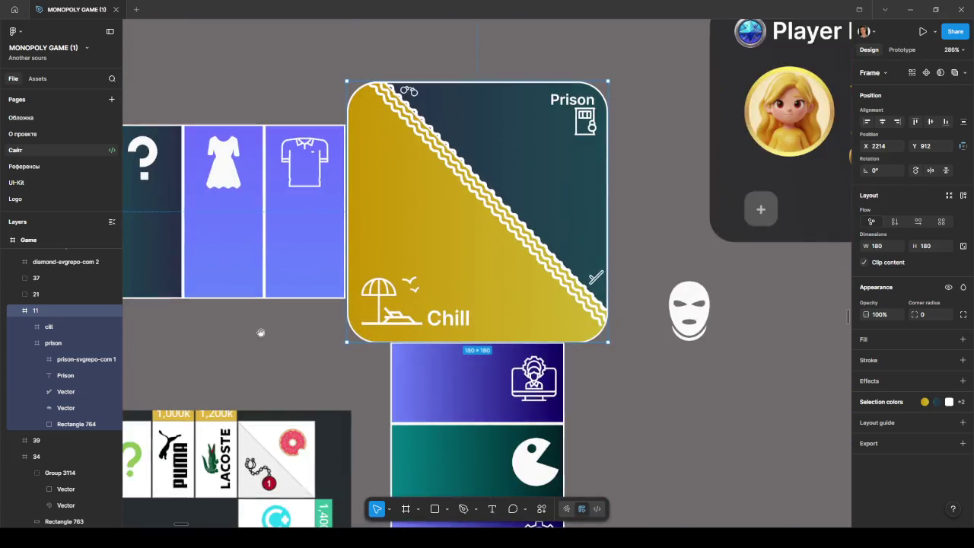
pyautogui.hscroll(-4, 251, 328)
pyautogui.hscroll(-5, 274, 312)
pyautogui.moveTo(564, 282); pyautogui.dragTo(226, 299)
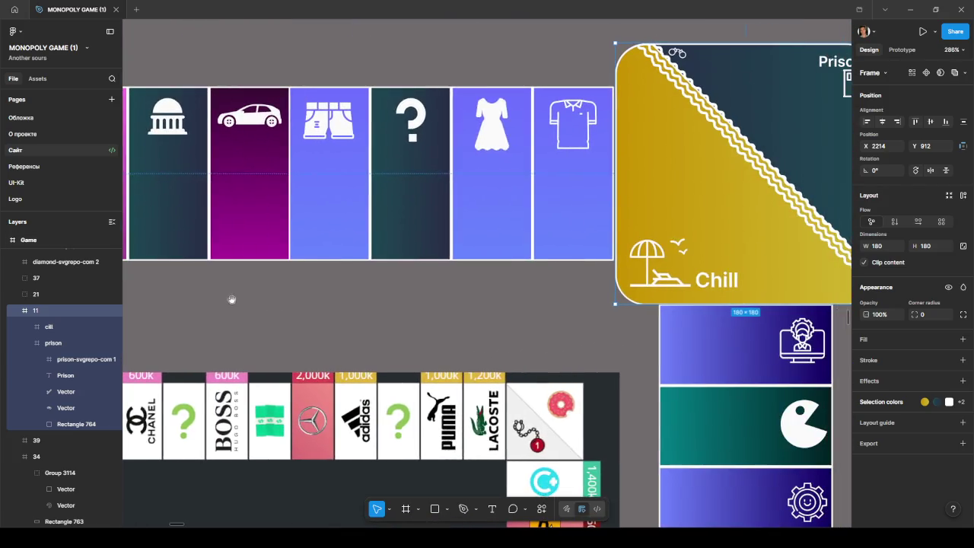
pyautogui.moveTo(391, 293); pyautogui.dragTo(794, 278)
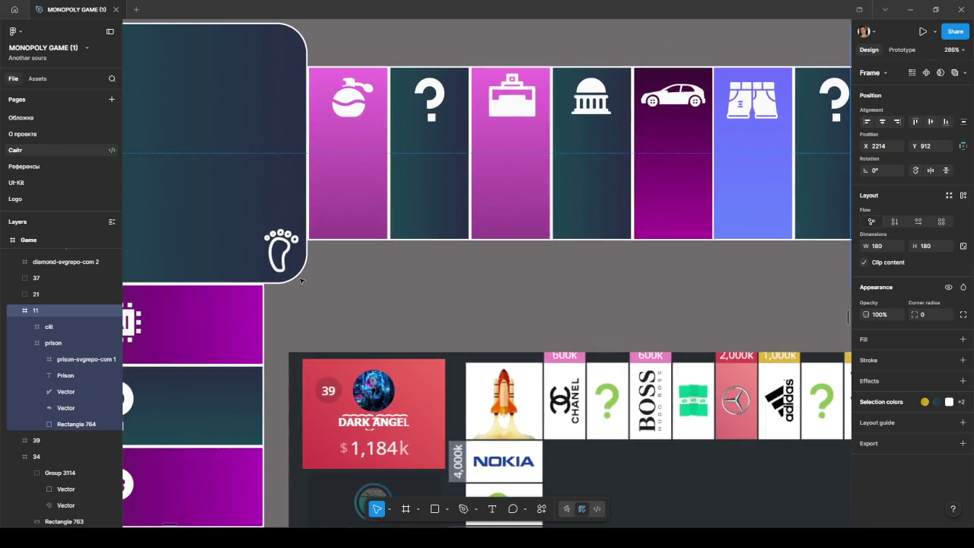
pyautogui.scroll(2, 309, 226)
pyautogui.scroll(3, 310, 226)
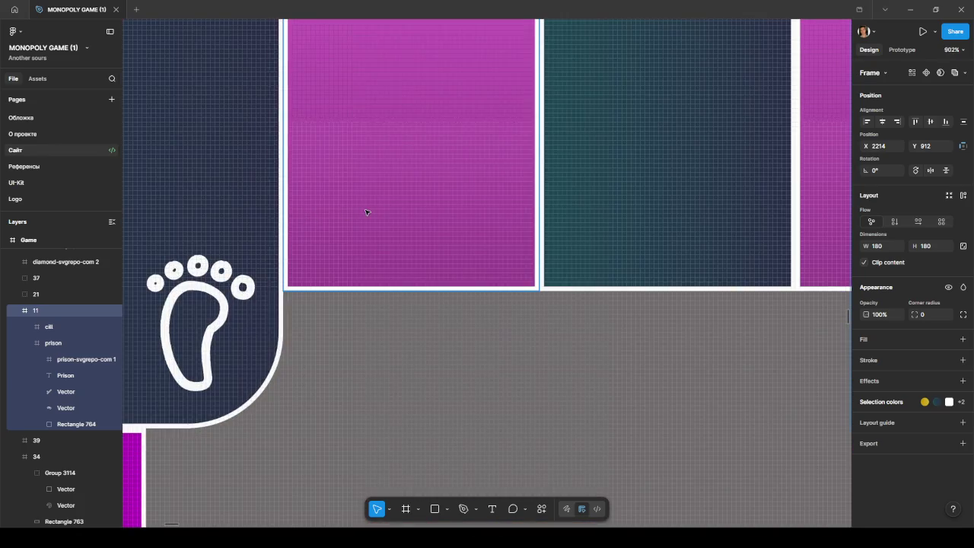
pyautogui.click(450, 233)
pyautogui.scroll(-5, 562, 293)
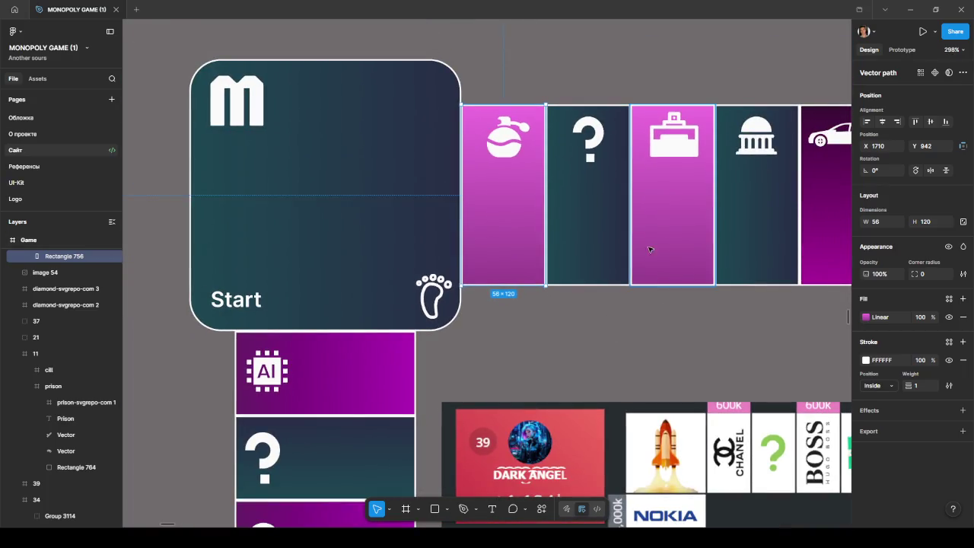
pyautogui.click(430, 242)
pyautogui.scroll(-5, 590, 286)
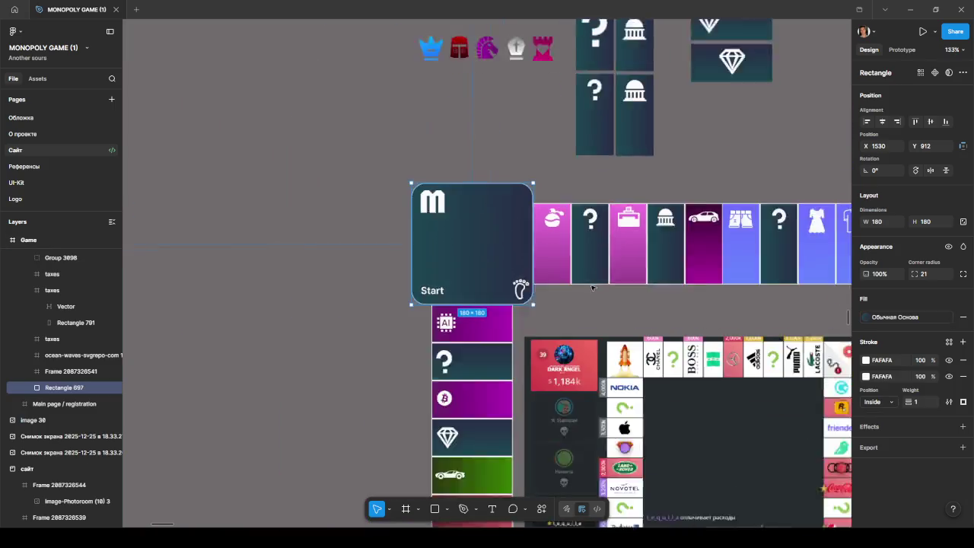
pyautogui.scroll(-1, 594, 293)
pyautogui.scroll(-5, 595, 293)
pyautogui.click(495, 347)
pyautogui.hscroll(5, 495, 346)
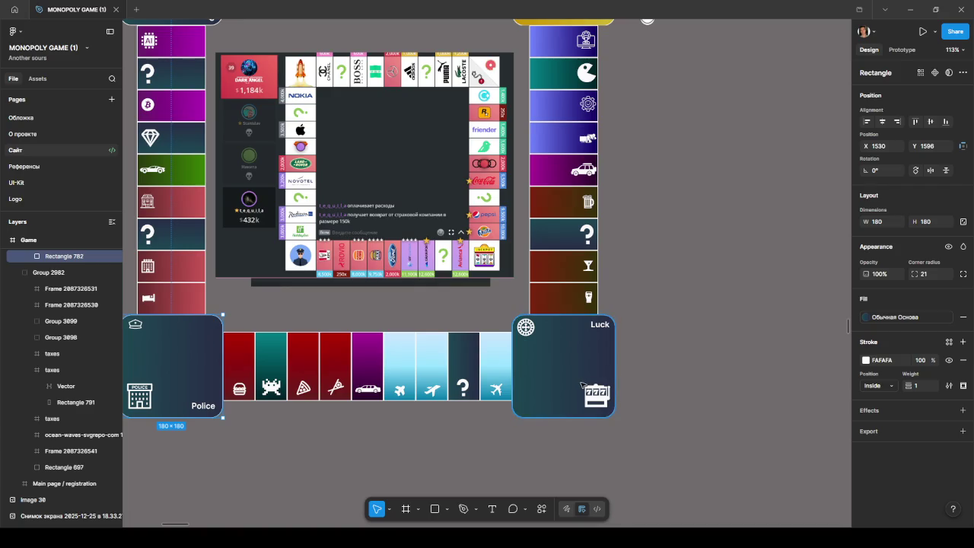
pyautogui.click(593, 357)
pyautogui.scroll(7, 559, 220)
pyautogui.click(559, 221)
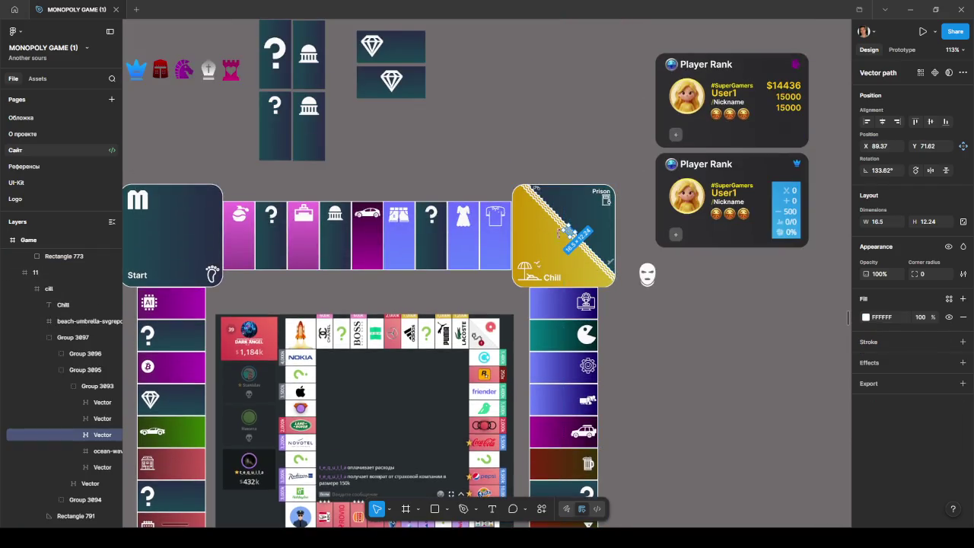
pyautogui.press('Escape')
pyautogui.press('Escape')
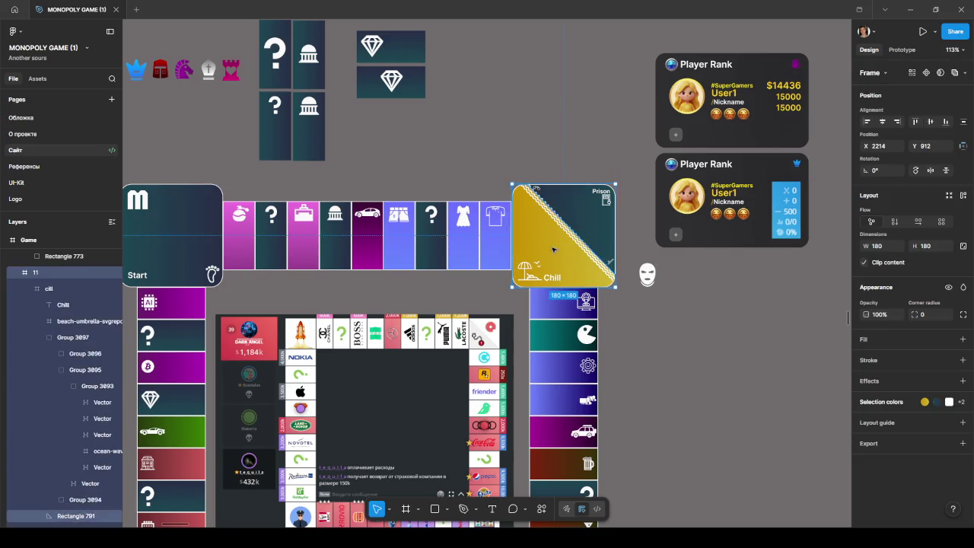
# Test frame 11's height by stretching it a pixel, then return it to 180
pyautogui.scroll(5, 568, 252)
pyautogui.scroll(4, 587, 351)
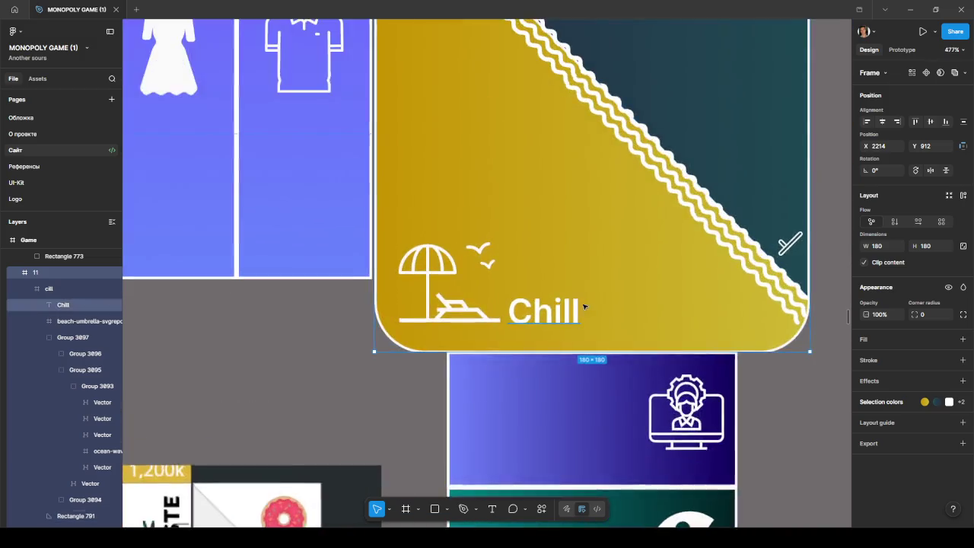
pyautogui.scroll(4, 582, 306)
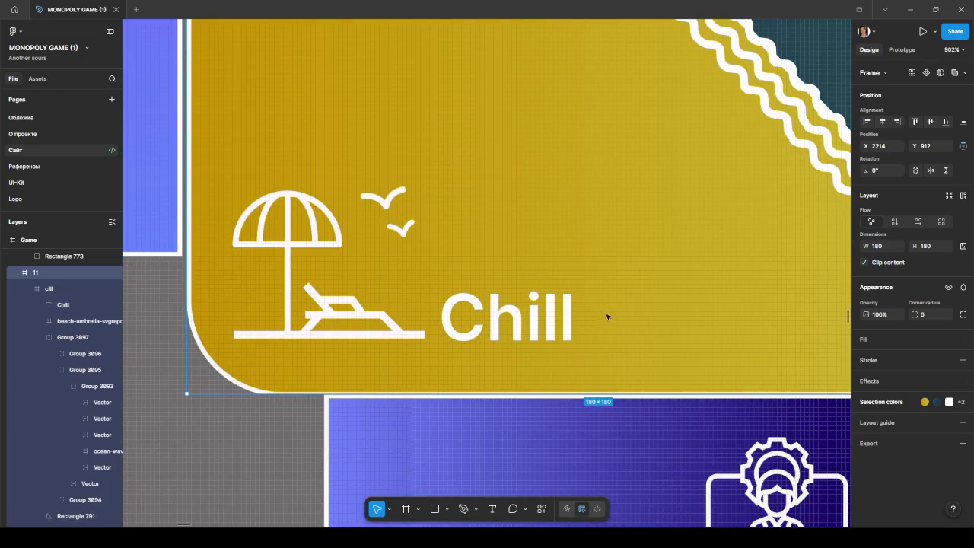
pyautogui.click(258, 454)
pyautogui.click(627, 293)
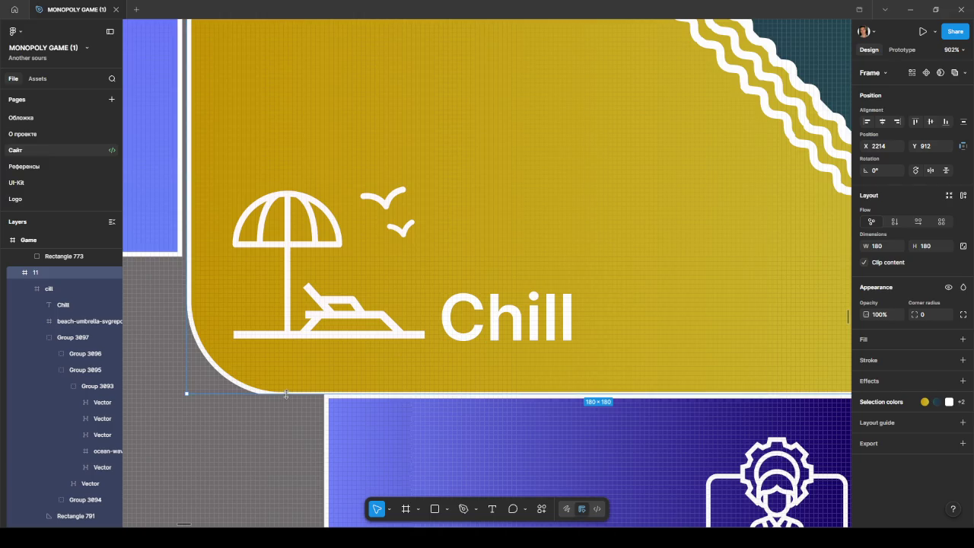
pyautogui.moveTo(287, 395); pyautogui.dragTo(287, 399)
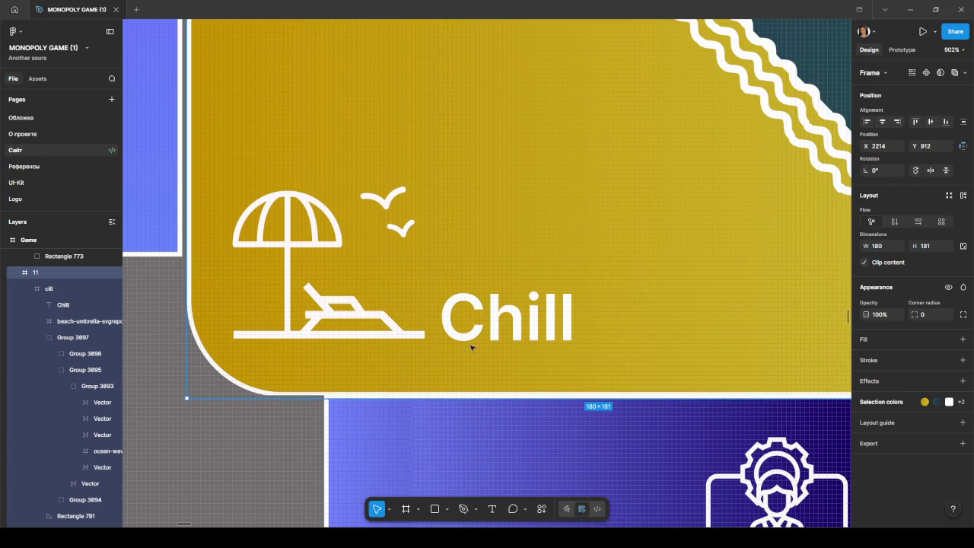
pyautogui.moveTo(295, 396); pyautogui.dragTo(295, 393)
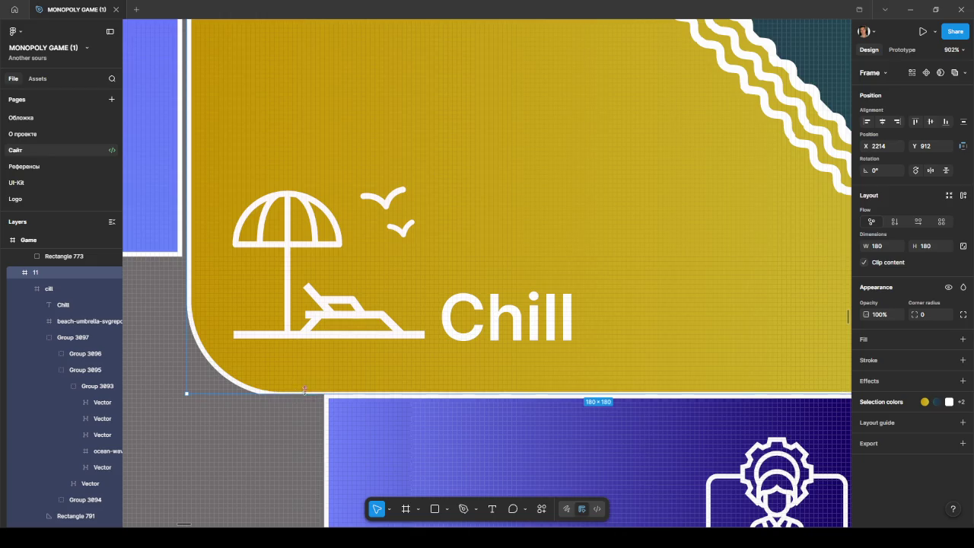
pyautogui.click(228, 448)
pyautogui.click(406, 364)
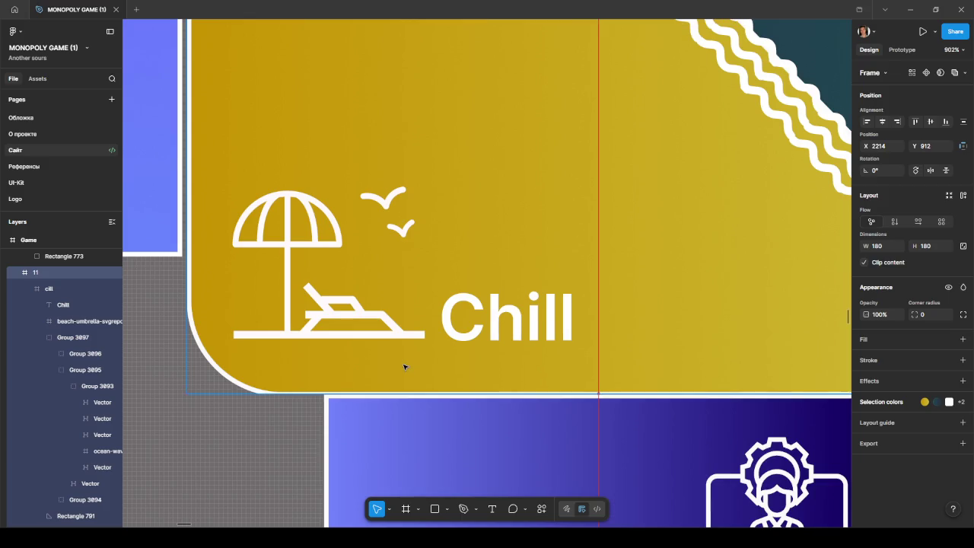
pyautogui.click(289, 418)
# Nudge the Chill card's background Rectangle 791 up from Y 0.33 to -0.33
pyautogui.click(293, 378)
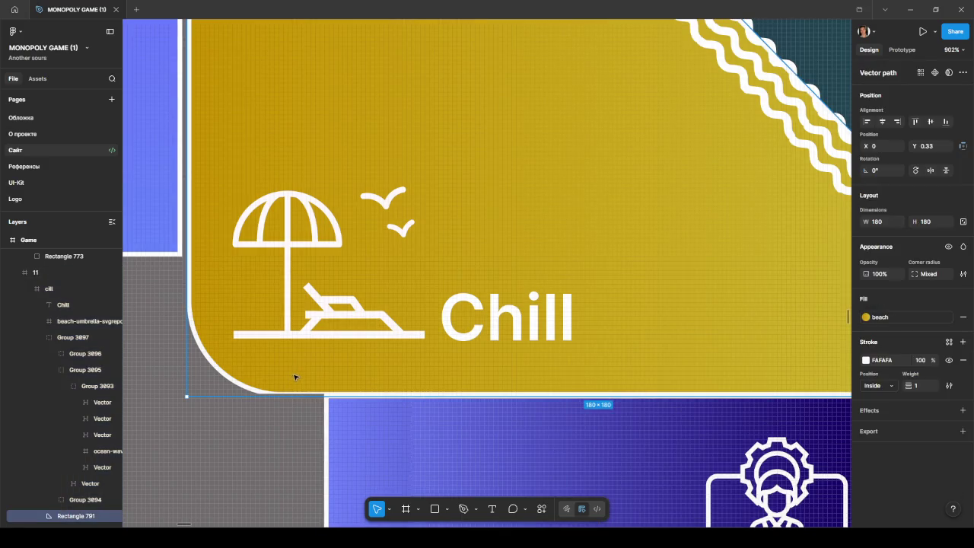
pyautogui.moveTo(291, 377); pyautogui.dragTo(291, 374)
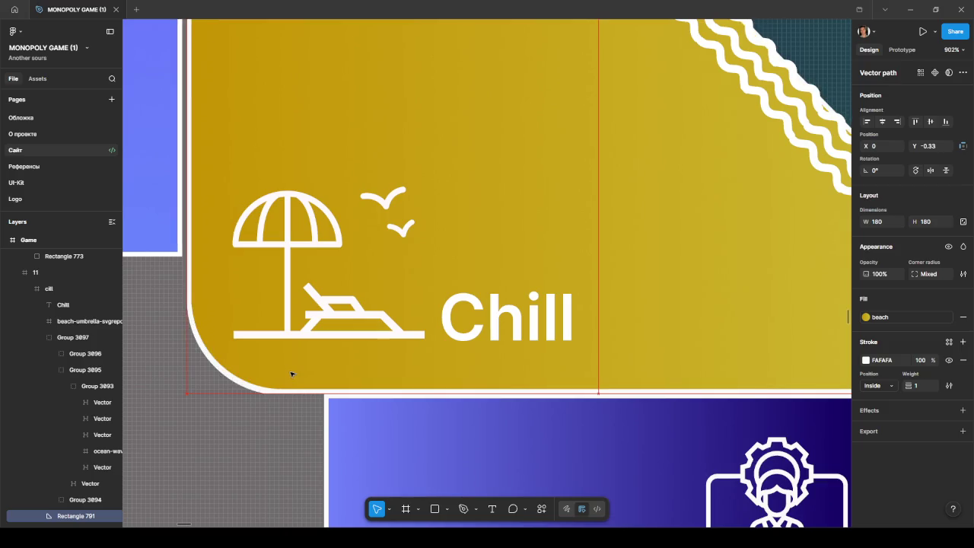
pyautogui.scroll(-5, 290, 374)
pyautogui.click(202, 428)
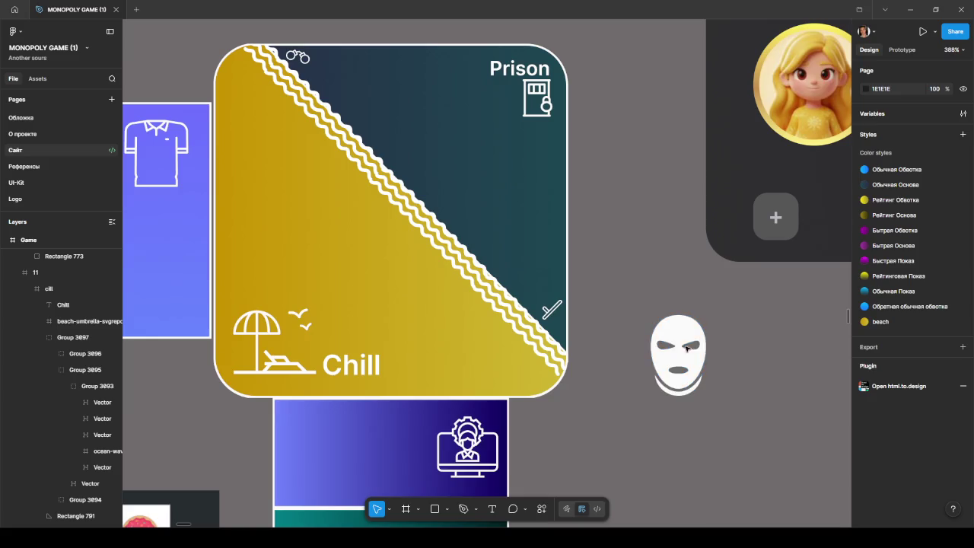
pyautogui.moveTo(614, 284); pyautogui.dragTo(762, 272)
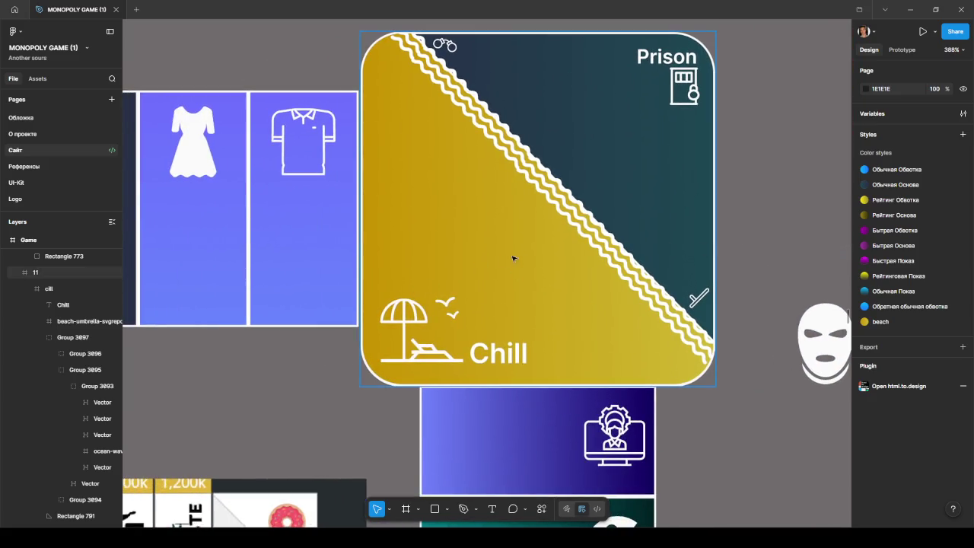
# Select the Police card's small baton icon and nudge it slightly down and left
pyautogui.keyDown('ctrl'); pyautogui.click(703, 295); pyautogui.keyUp('ctrl')
pyautogui.scroll(-5, 730, 293)
pyautogui.scroll(-5, 743, 299)
pyautogui.scroll(-4, 743, 299)
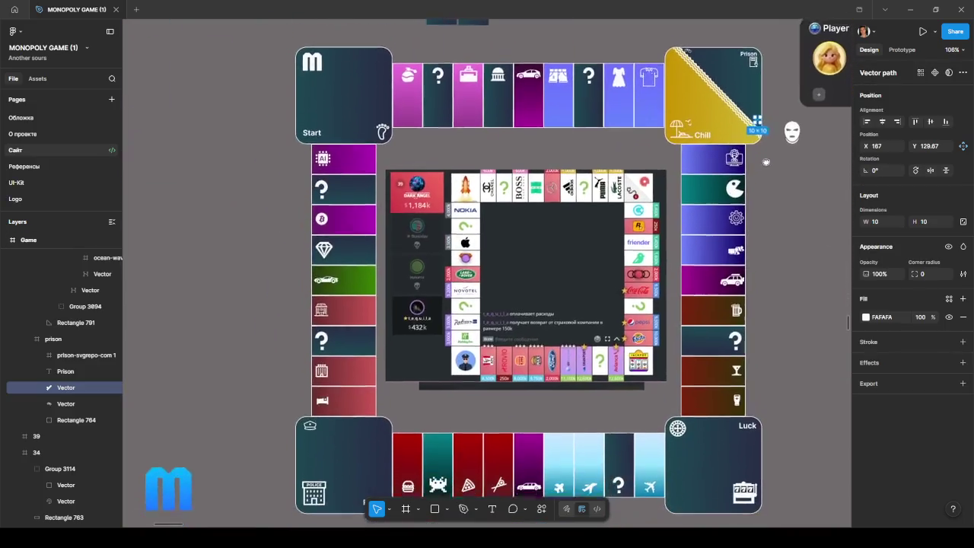
pyautogui.click(339, 430)
pyautogui.keyDown('ctrl'); pyautogui.click(387, 483); pyautogui.keyUp('ctrl')
pyautogui.scroll(4, 365, 485)
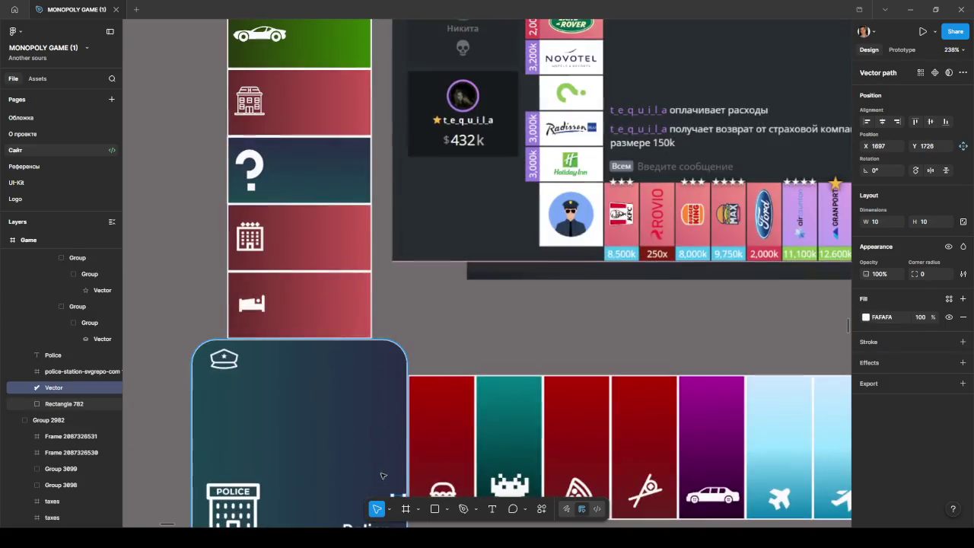
pyautogui.scroll(2, 348, 467)
pyautogui.scroll(-3, 348, 467)
pyautogui.moveTo(398, 342); pyautogui.dragTo(390, 381)
pyautogui.click(343, 430)
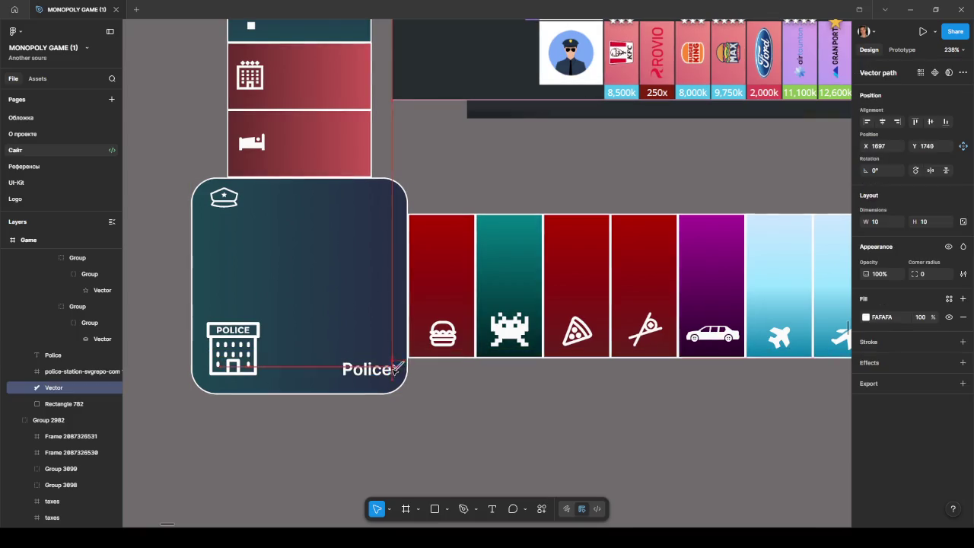
pyautogui.click(544, 404)
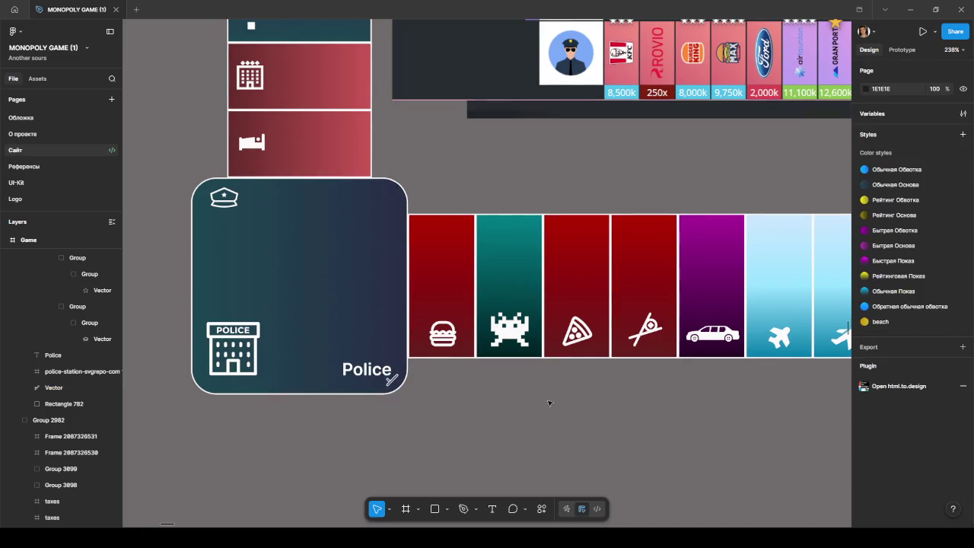
# Move the baton icon from beside the Police label up next to the police cap
pyautogui.click(391, 378)
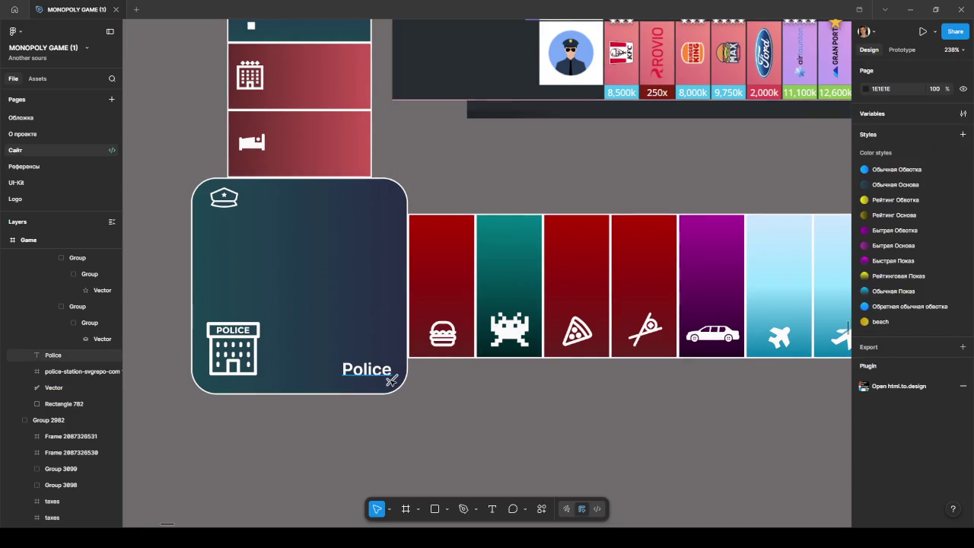
pyautogui.scroll(3, 392, 378)
pyautogui.scroll(3, 392, 378)
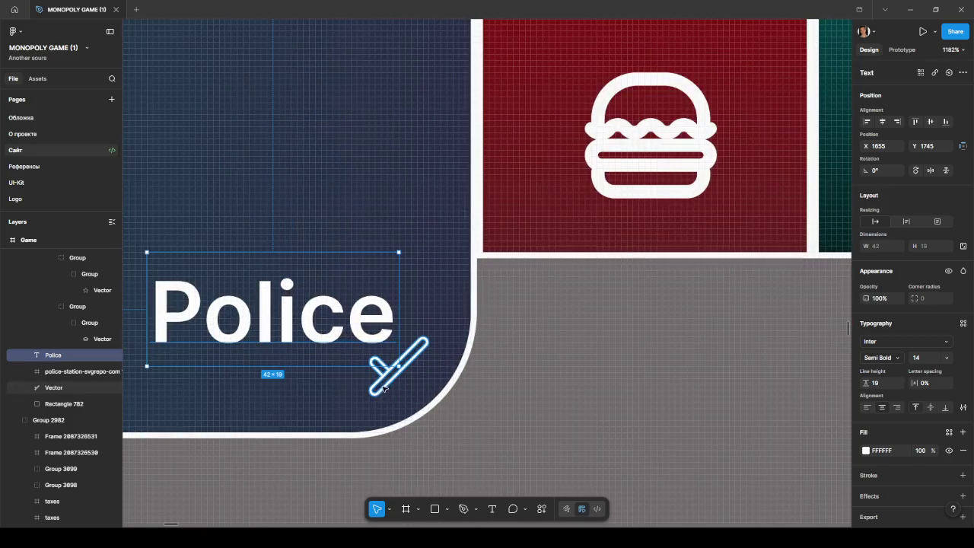
pyautogui.scroll(-2, 388, 380)
pyautogui.click(387, 380)
pyautogui.scroll(-1, 385, 384)
pyautogui.moveTo(385, 380); pyautogui.dragTo(206, 144)
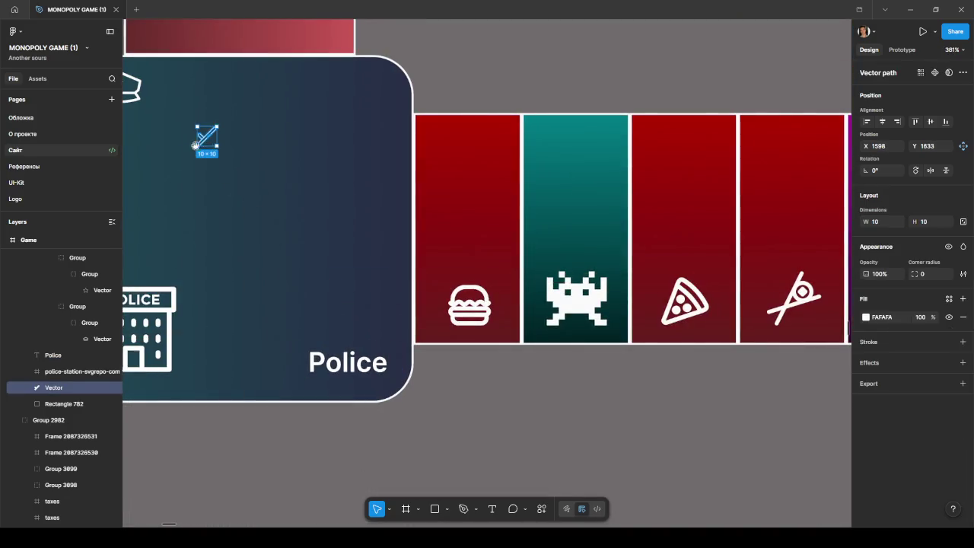
pyautogui.scroll(2, 206, 144)
pyautogui.hscroll(-3, 206, 144)
pyautogui.moveTo(322, 204); pyautogui.dragTo(261, 177)
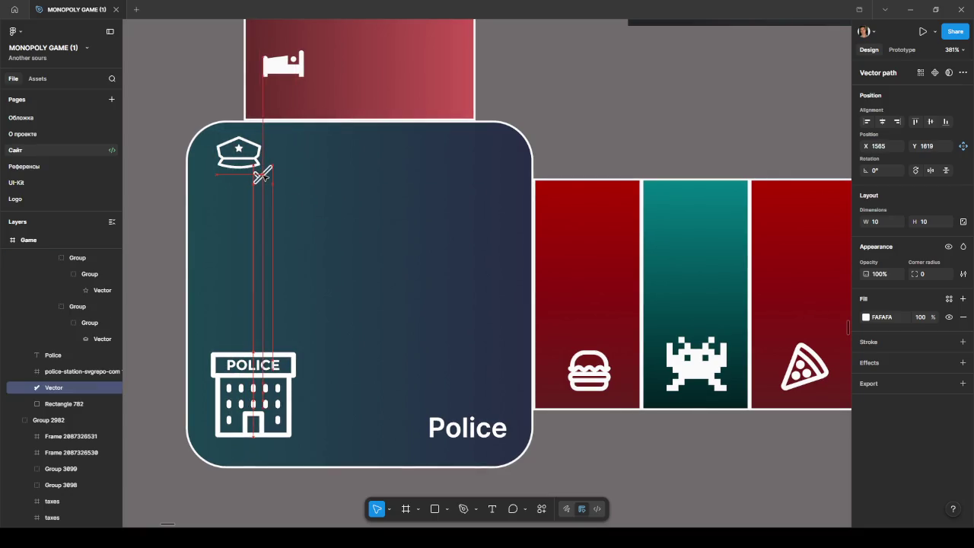
pyautogui.press('Escape')
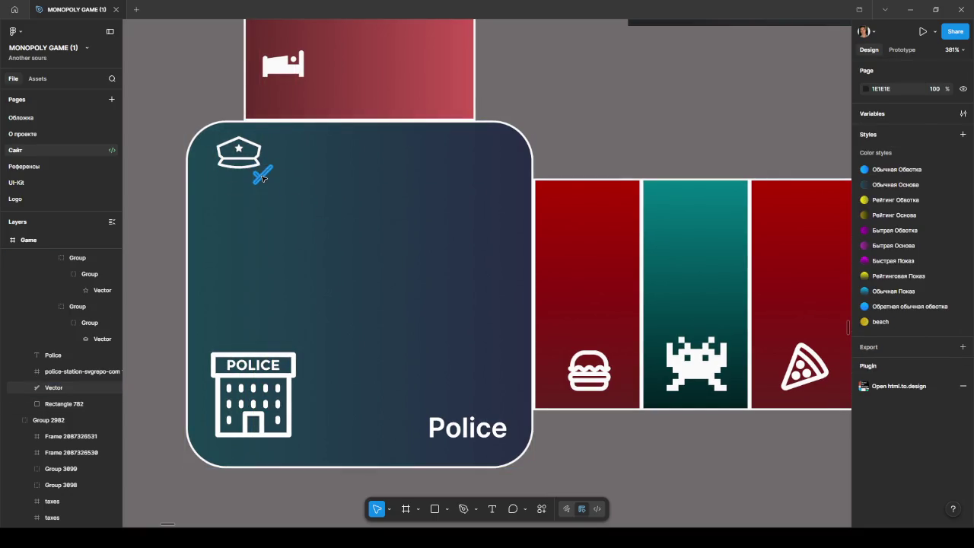
# Place the baton icon just below the police-station building
pyautogui.click(261, 177)
pyautogui.moveTo(261, 176)
pyautogui.mouseDown()
pyautogui.moveTo(506, 150)
pyautogui.moveTo(293, 448)
pyautogui.mouseUp()
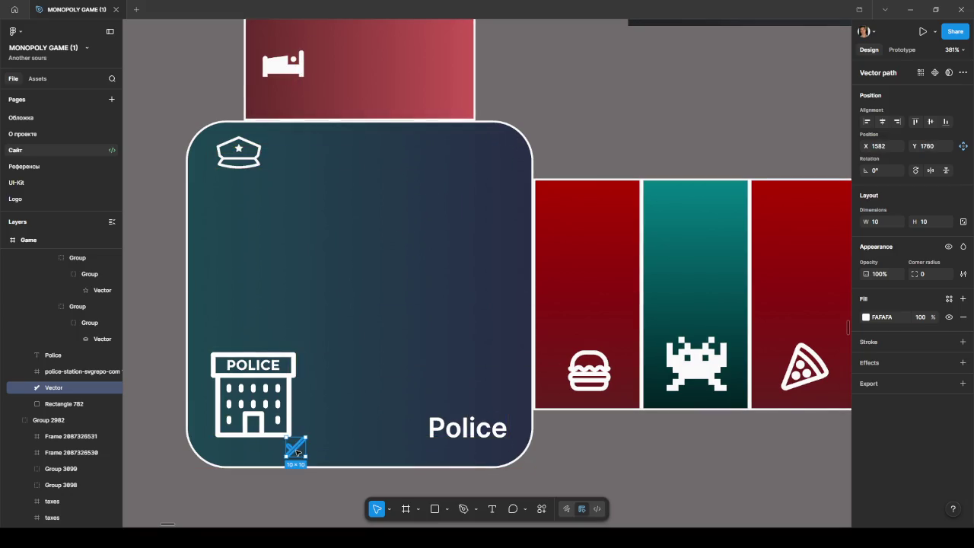
pyautogui.click(276, 502)
pyautogui.scroll(-10, 299, 503)
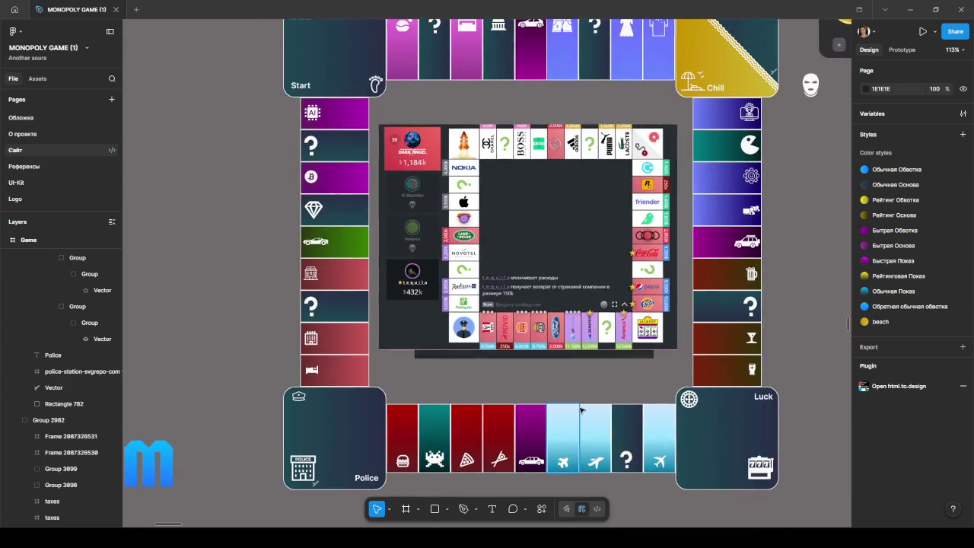
pyautogui.scroll(4, 761, 243)
pyautogui.hscroll(2, 679, 256)
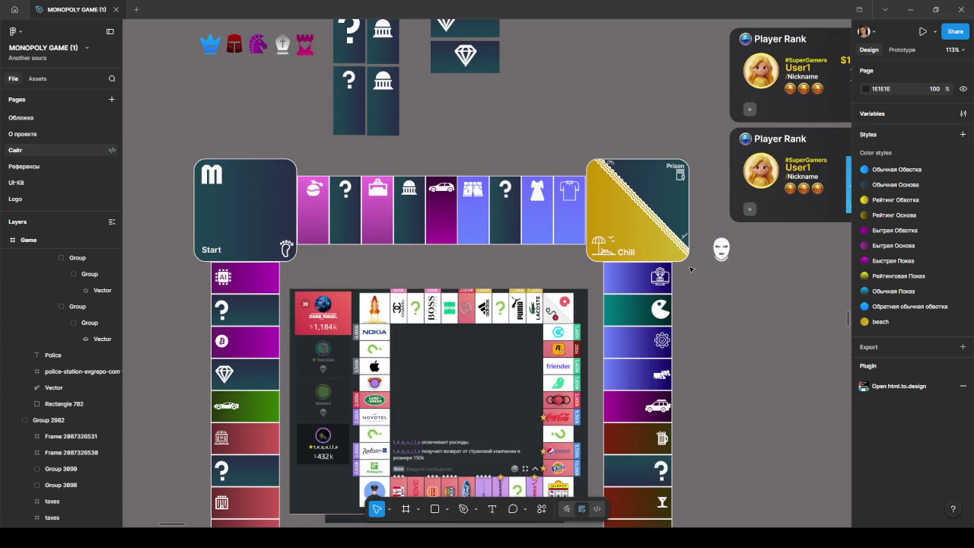
pyautogui.scroll(5, 643, 242)
pyautogui.scroll(2, 589, 219)
pyautogui.scroll(-3, 543, 239)
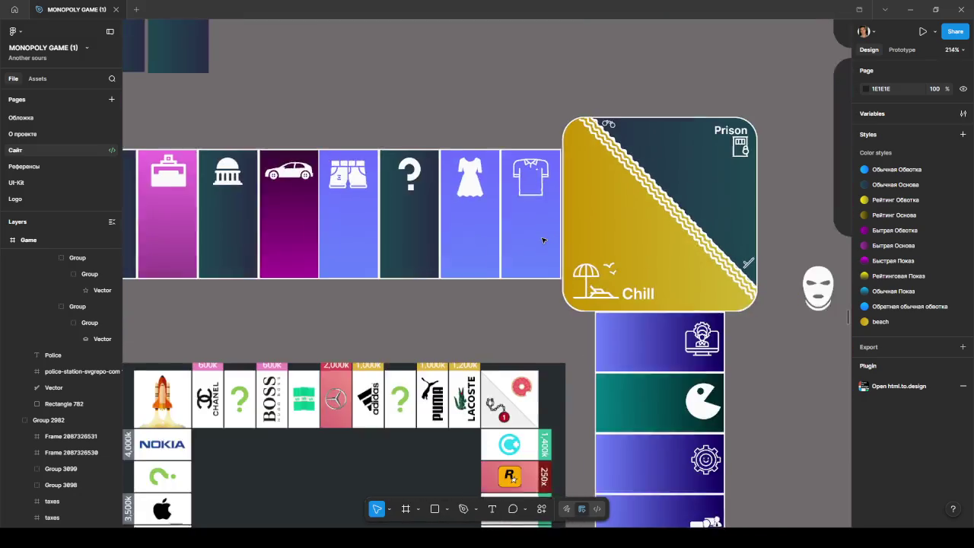
pyautogui.hscroll(-5, 407, 319)
pyautogui.moveTo(362, 136); pyautogui.dragTo(792, 305)
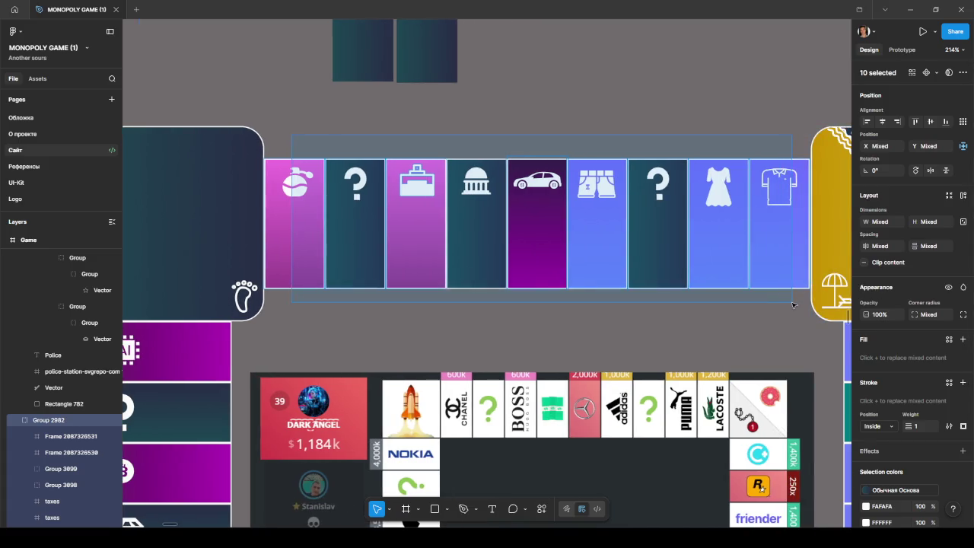
pyautogui.moveTo(792, 309)
pyautogui.mouseDown()
pyautogui.moveTo(770, 282)
pyautogui.moveTo(775, 220)
pyautogui.mouseUp()
pyautogui.press('Escape')
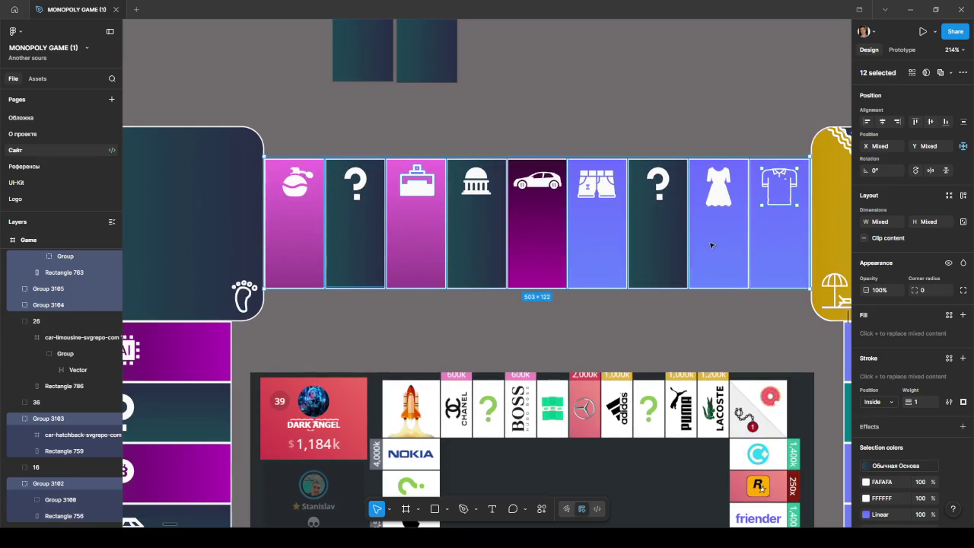
pyautogui.click(778, 238)
pyautogui.hscroll(5, 746, 337)
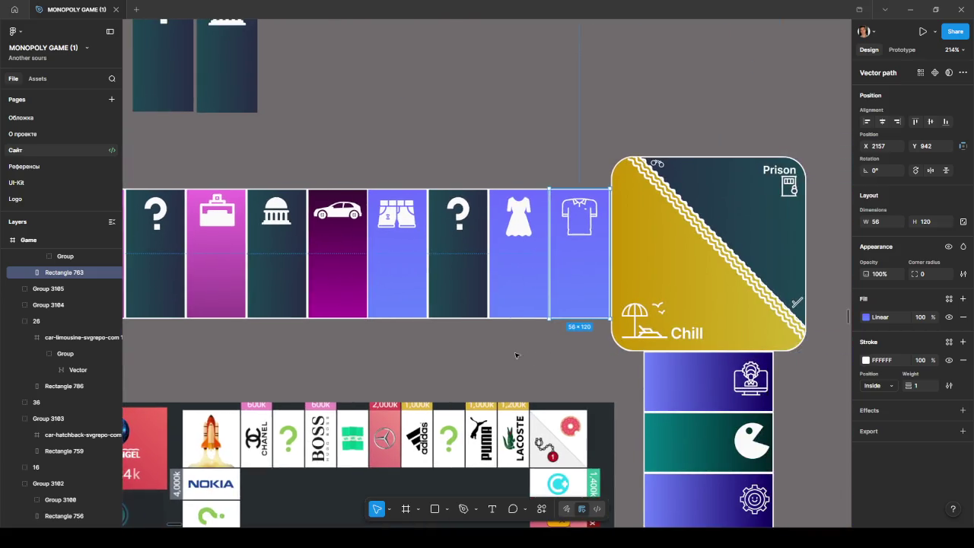
# Move the icon group out of the T-shirt frame and delete the empty frame
pyautogui.scroll(2, 90, 312)
pyautogui.click(64, 292)
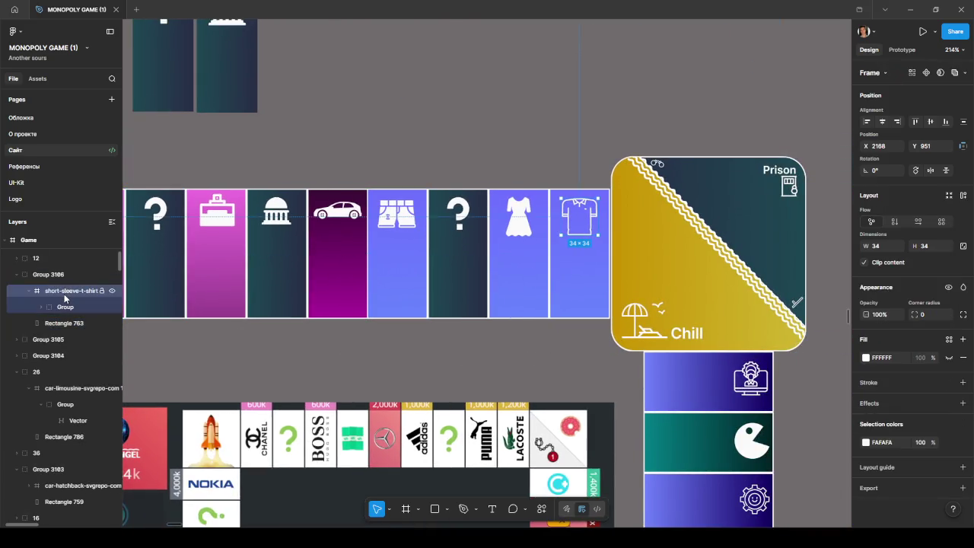
pyautogui.click(62, 303)
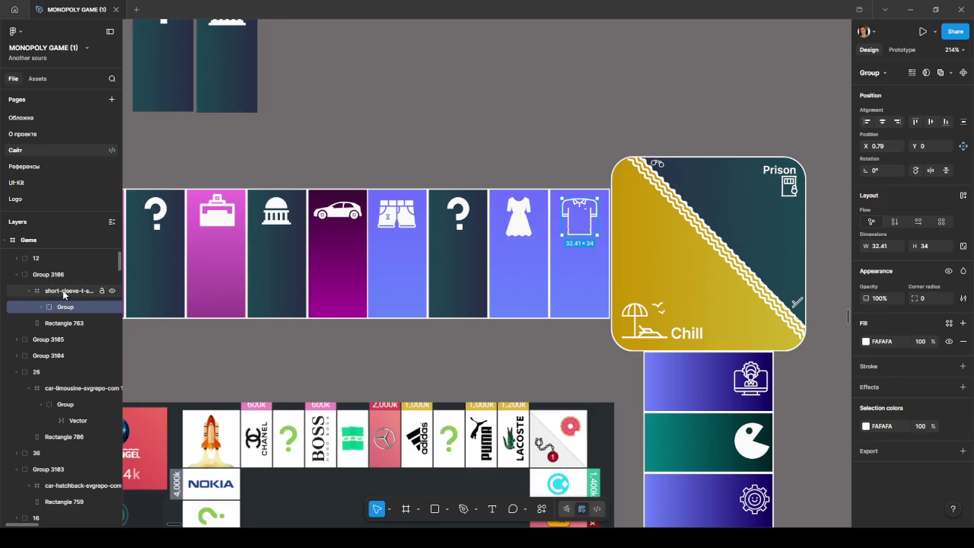
pyautogui.click(64, 294)
pyautogui.moveTo(61, 307); pyautogui.dragTo(59, 294)
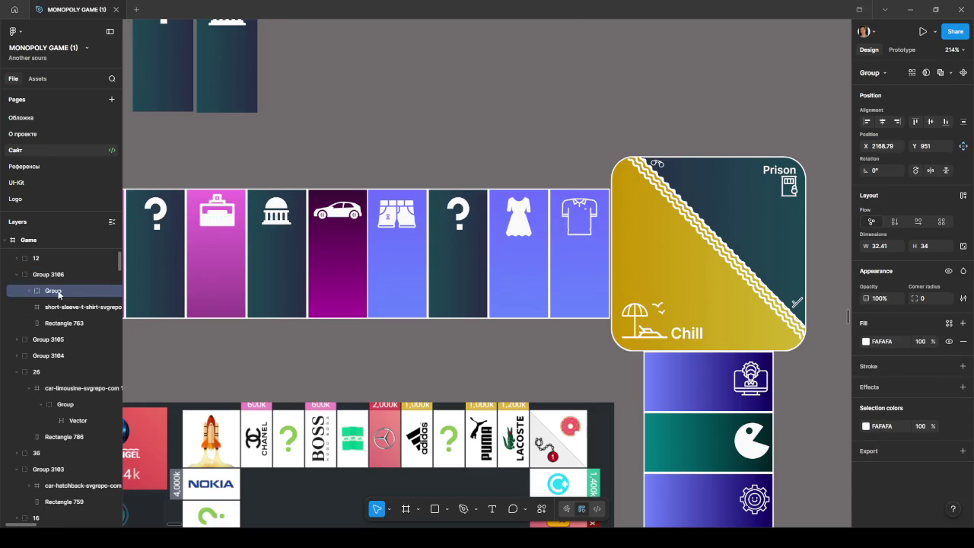
pyautogui.click(61, 307)
pyautogui.press('Delete')
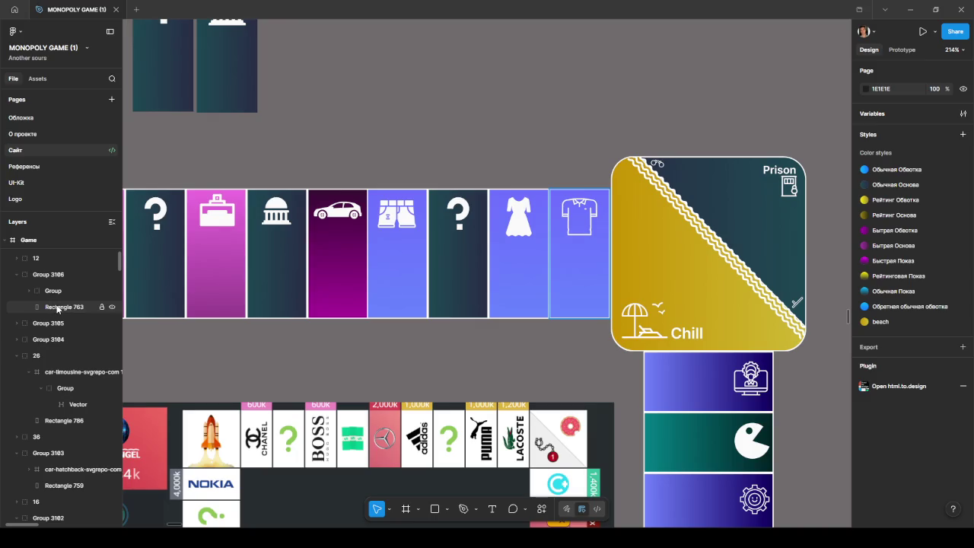
# Rename the T-shirt cell group from Group 3186 to 10
pyautogui.click(57, 308)
pyautogui.click(53, 290)
pyautogui.click(52, 276)
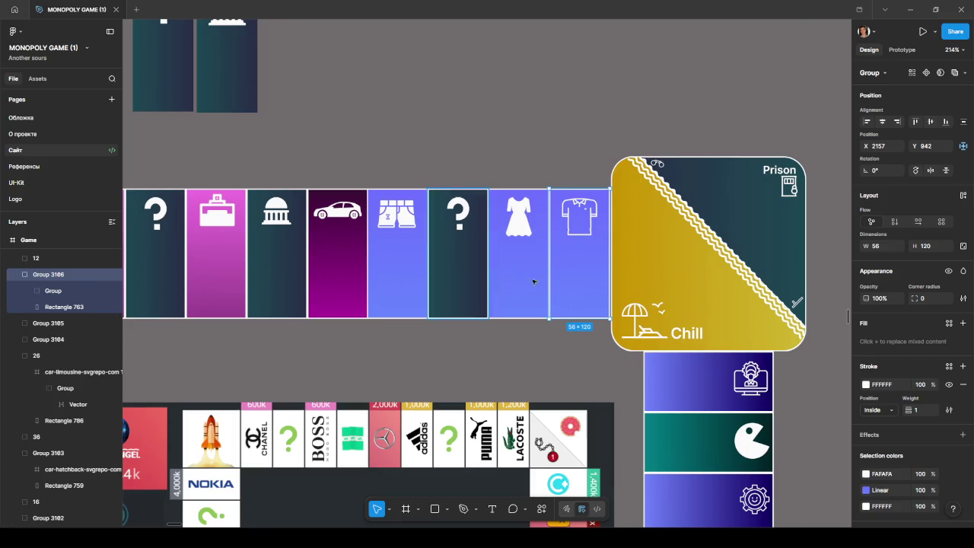
pyautogui.click(674, 271)
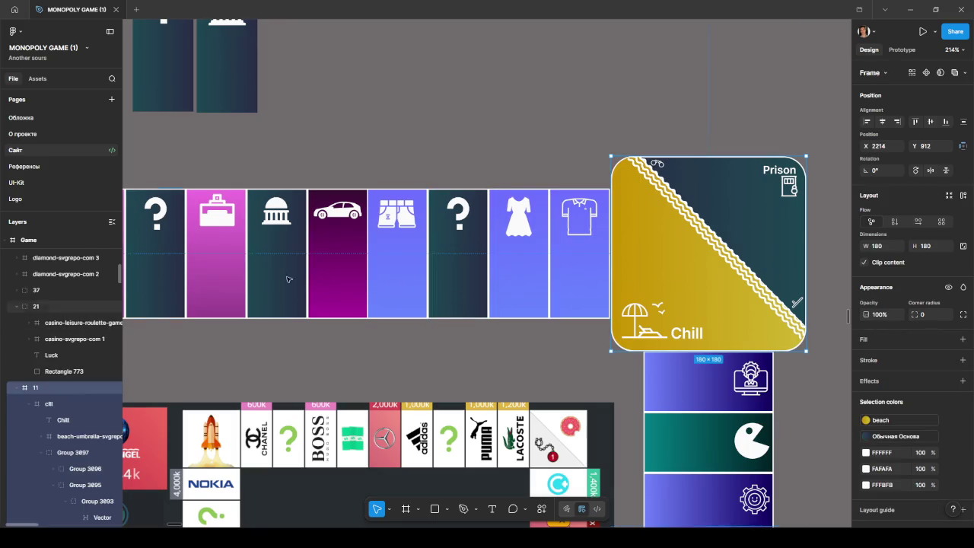
pyautogui.click(582, 256)
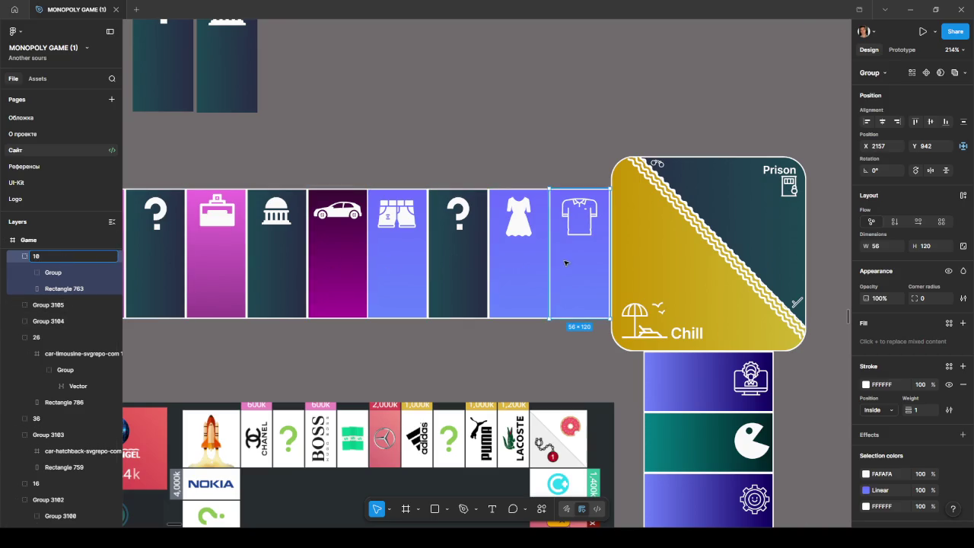
pyautogui.scroll(5, 579, 262)
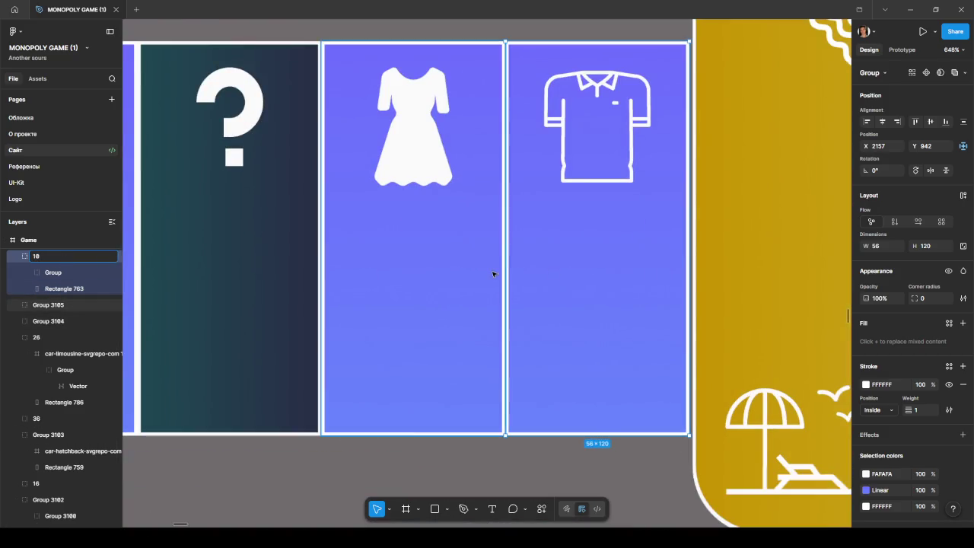
pyautogui.scroll(2, 456, 304)
pyautogui.press('Return')
pyautogui.scroll(-3, 304, 413)
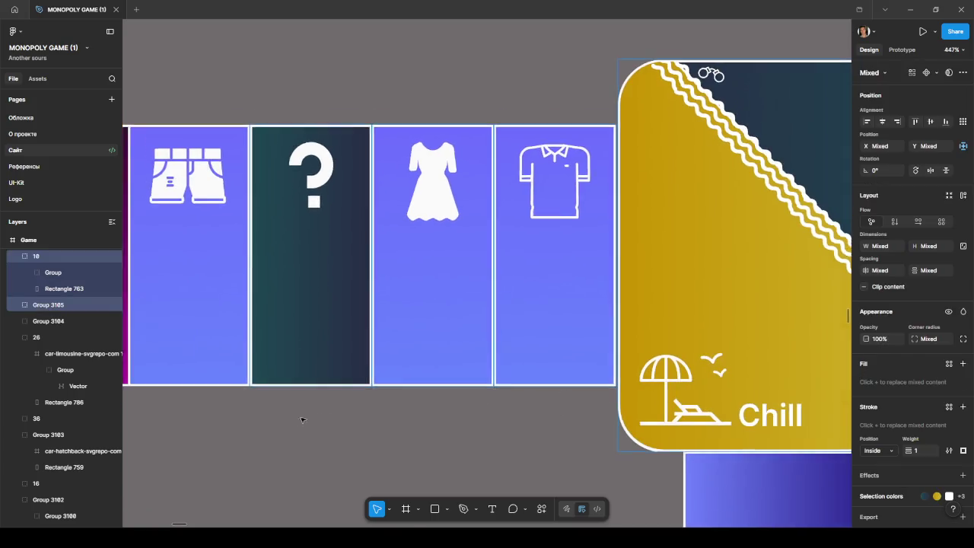
pyautogui.moveTo(282, 426); pyautogui.dragTo(647, 378)
pyautogui.scroll(-2, 647, 379)
pyautogui.scroll(-3, 635, 377)
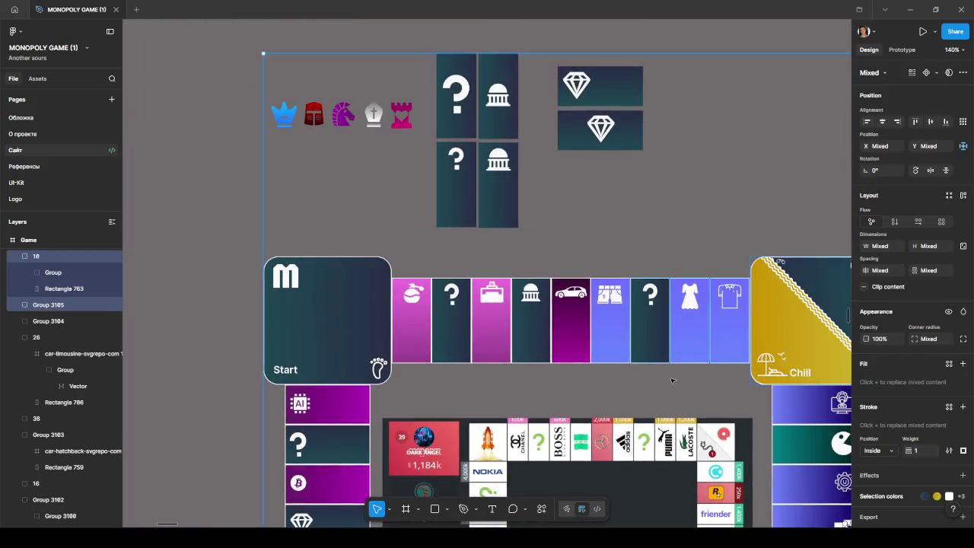
pyautogui.click(673, 381)
pyautogui.scroll(-1, 716, 368)
pyautogui.click(726, 342)
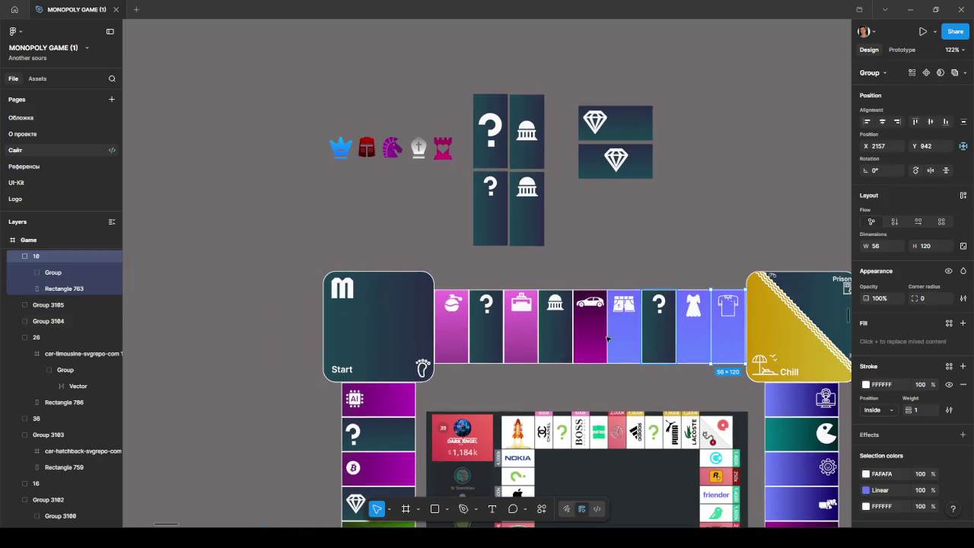
pyautogui.moveTo(322, 94); pyautogui.dragTo(736, 364)
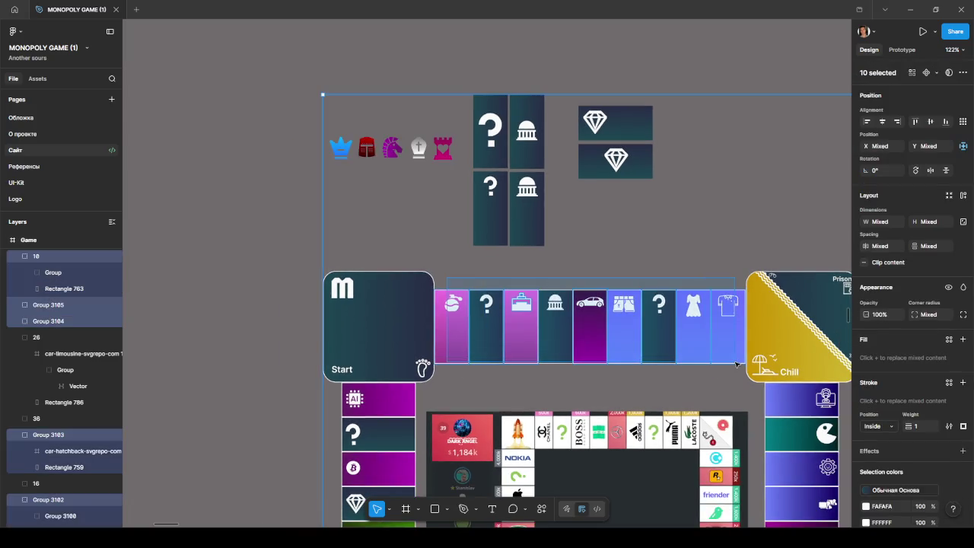
pyautogui.scroll(-5, 487, 346)
pyautogui.moveTo(584, 299); pyautogui.dragTo(551, 299)
pyautogui.hotkey('ctrl', 'z')
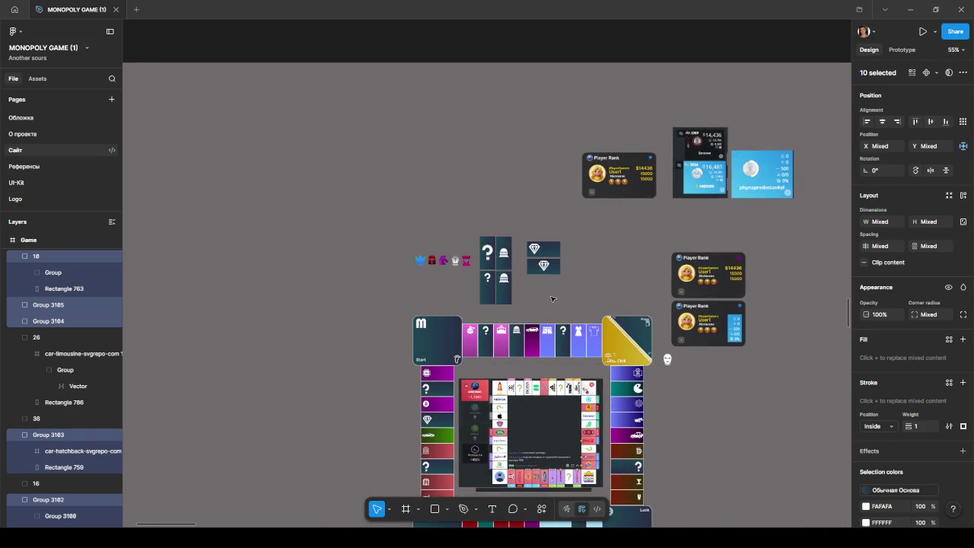
pyautogui.click(532, 292)
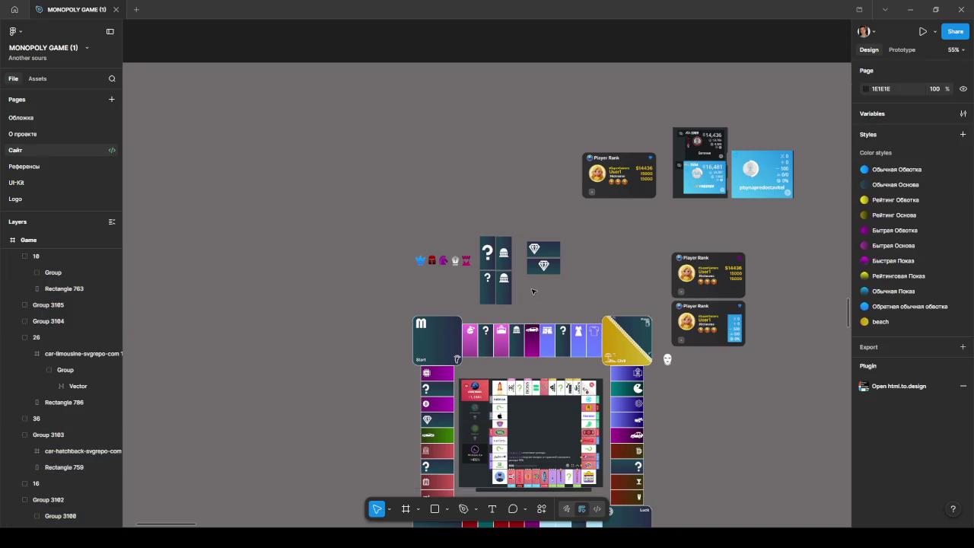
pyautogui.click(451, 335)
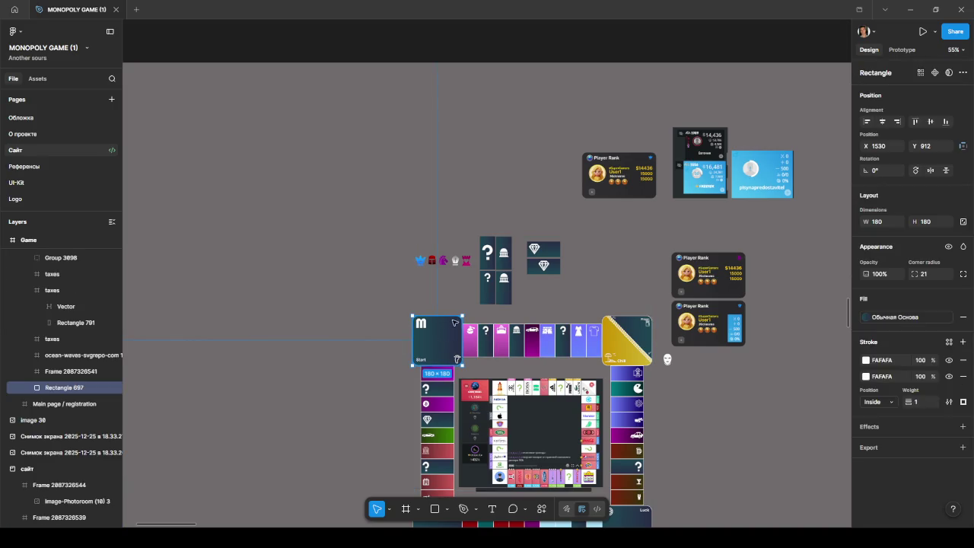
# Group the Start tile's background, M logo, Start label and footprint icon at X 1530, Y 912
pyautogui.scroll(3, 454, 322)
pyautogui.scroll(2, 390, 339)
pyautogui.keyDown('shift'); pyautogui.click(390, 342); pyautogui.keyUp('shift')
pyautogui.keyDown('shift'); pyautogui.click(384, 444); pyautogui.keyUp('shift')
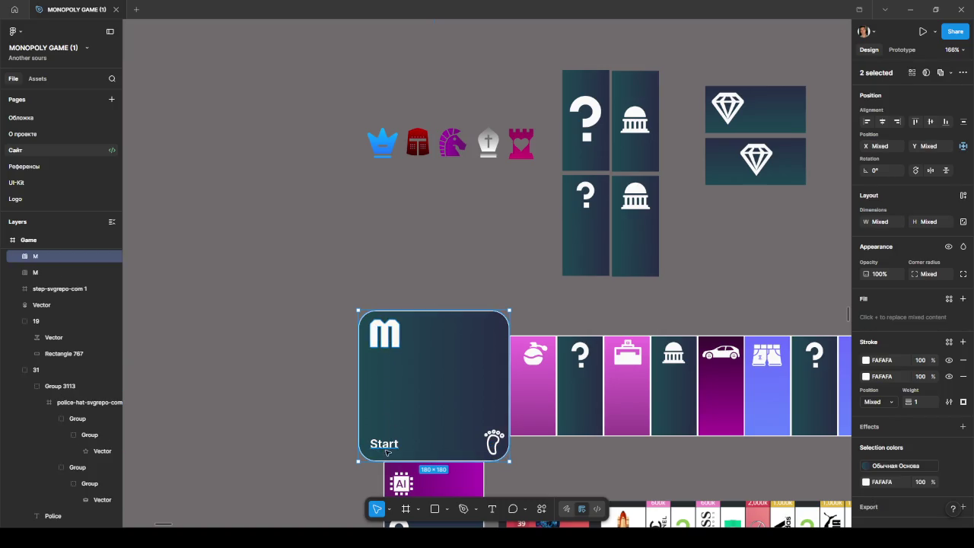
pyautogui.keyDown('shift'); pyautogui.click(495, 441); pyautogui.keyUp('shift')
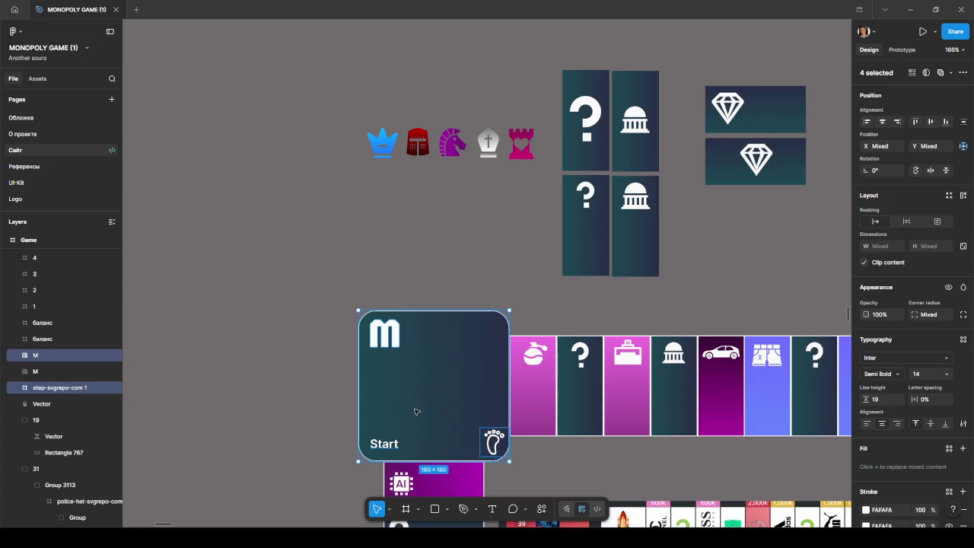
pyautogui.hotkey('ctrl', 'g')
pyautogui.moveTo(447, 406)
pyautogui.mouseDown()
pyautogui.moveTo(405, 388)
pyautogui.moveTo(423, 395)
pyautogui.mouseUp()
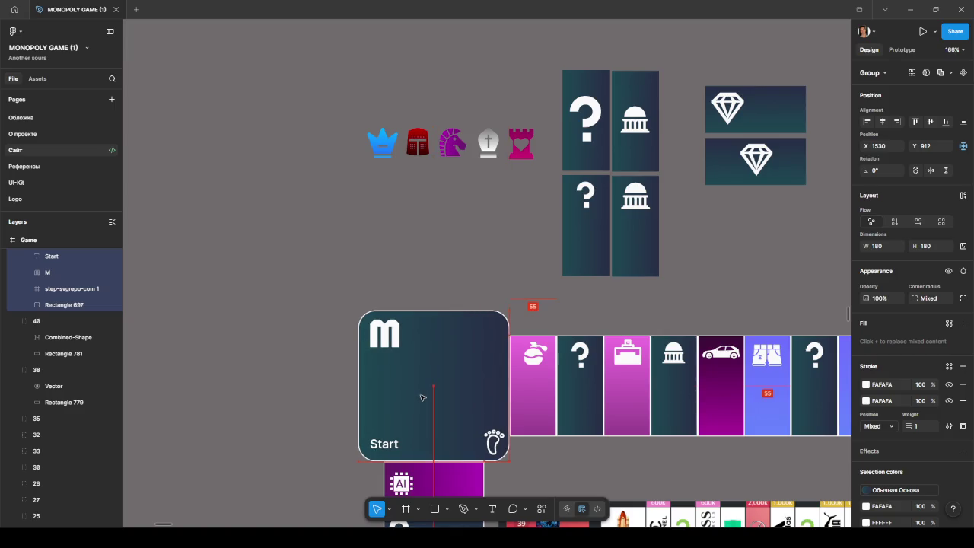
pyautogui.moveTo(422, 395); pyautogui.dragTo(423, 398)
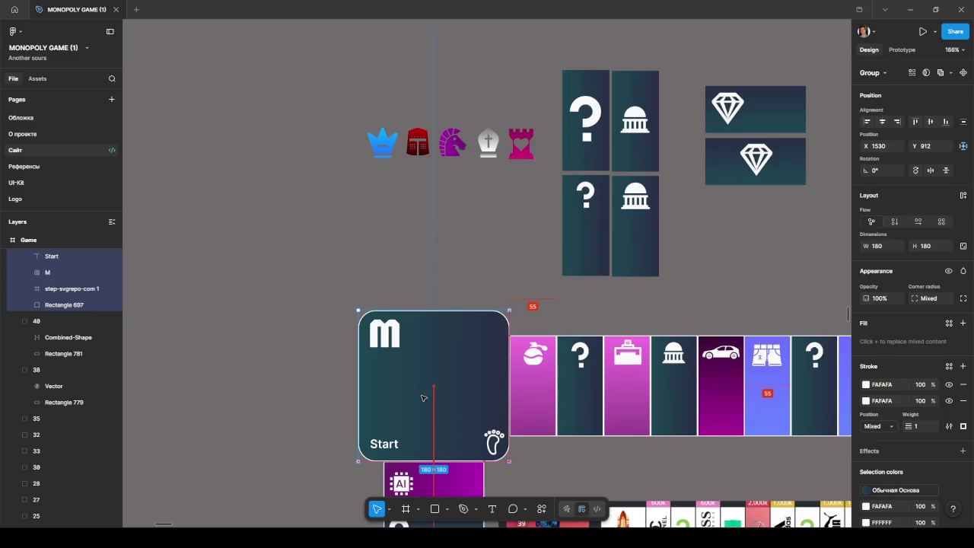
pyautogui.scroll(-1, 545, 457)
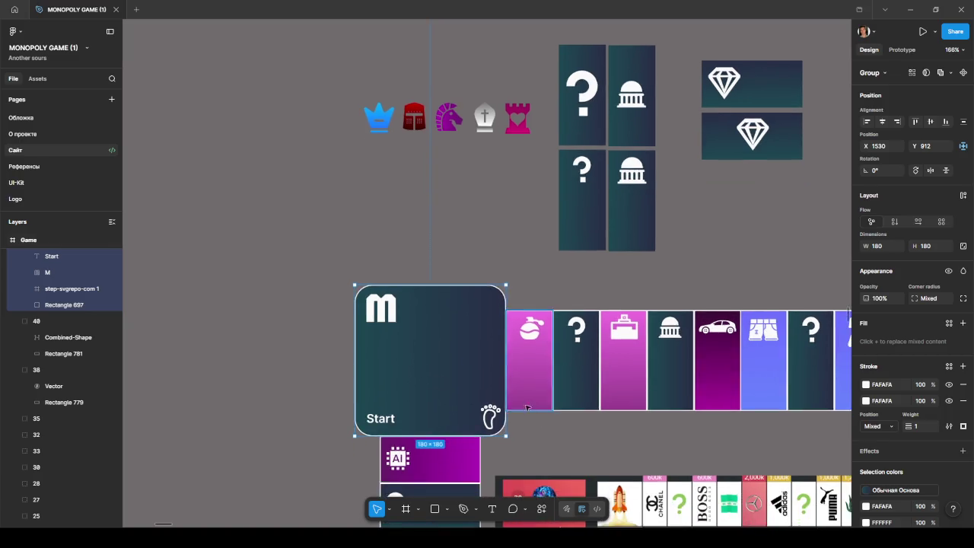
pyautogui.keyDown('ctrl'); pyautogui.scroll(5, 525, 414); pyautogui.keyUp('ctrl')
pyautogui.keyDown('ctrl'); pyautogui.scroll(3, 509, 411); pyautogui.keyUp('ctrl')
pyautogui.keyDown('ctrl'); pyautogui.scroll(-2, 499, 421); pyautogui.keyUp('ctrl')
pyautogui.keyDown('ctrl'); pyautogui.scroll(-5, 499, 421); pyautogui.keyUp('ctrl')
pyautogui.keyDown('ctrl'); pyautogui.scroll(-4, 494, 422); pyautogui.keyUp('ctrl')
pyautogui.keyDown('ctrl'); pyautogui.scroll(-1, 491, 422); pyautogui.keyUp('ctrl')
pyautogui.keyDown('ctrl'); pyautogui.scroll(4, 488, 423); pyautogui.keyUp('ctrl')
pyautogui.keyDown('ctrl'); pyautogui.scroll(3, 502, 388); pyautogui.keyUp('ctrl')
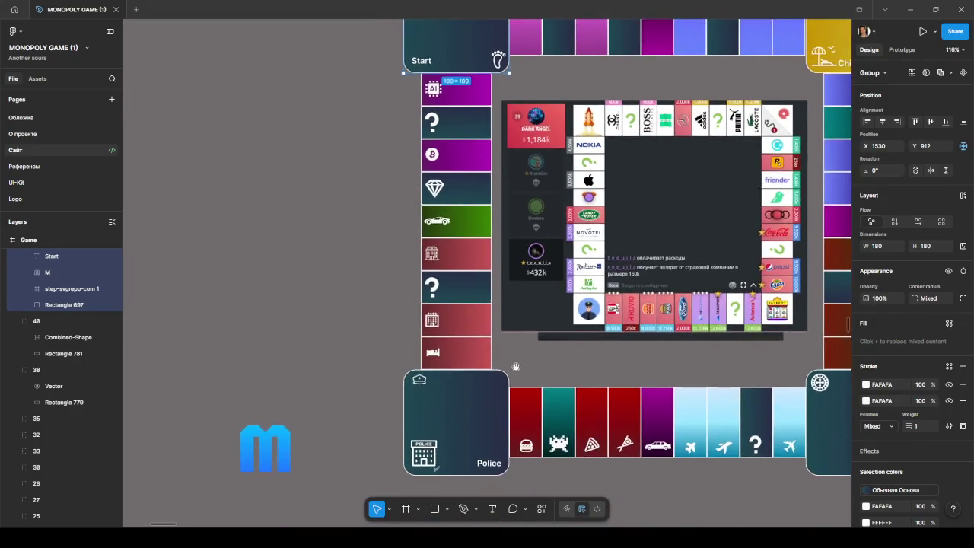
pyautogui.keyDown('ctrl'); pyautogui.scroll(2, 473, 348); pyautogui.keyUp('ctrl')
pyautogui.doubleClick(473, 347)
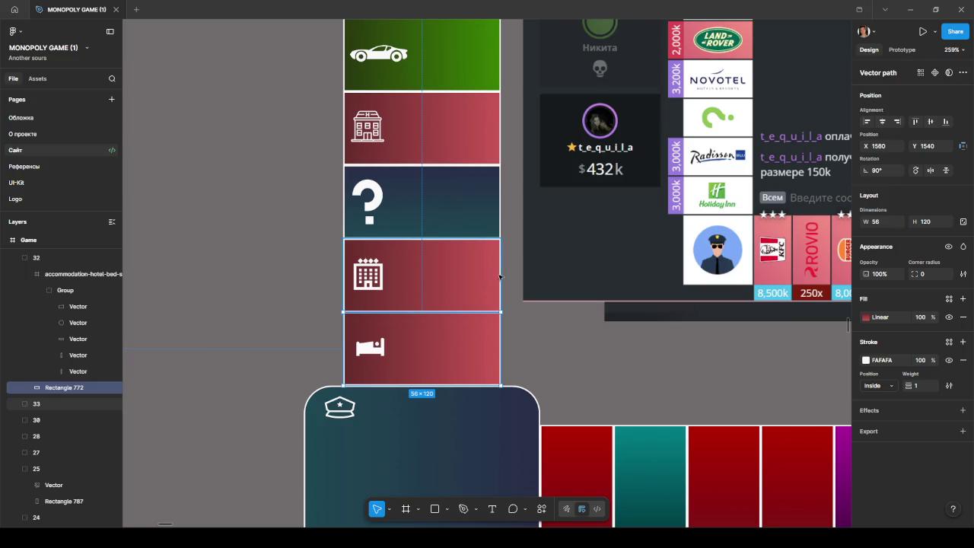
pyautogui.keyDown('ctrl'); pyautogui.scroll(4, 497, 277); pyautogui.keyUp('ctrl')
pyautogui.keyDown('ctrl'); pyautogui.scroll(-2, 487, 263); pyautogui.keyUp('ctrl')
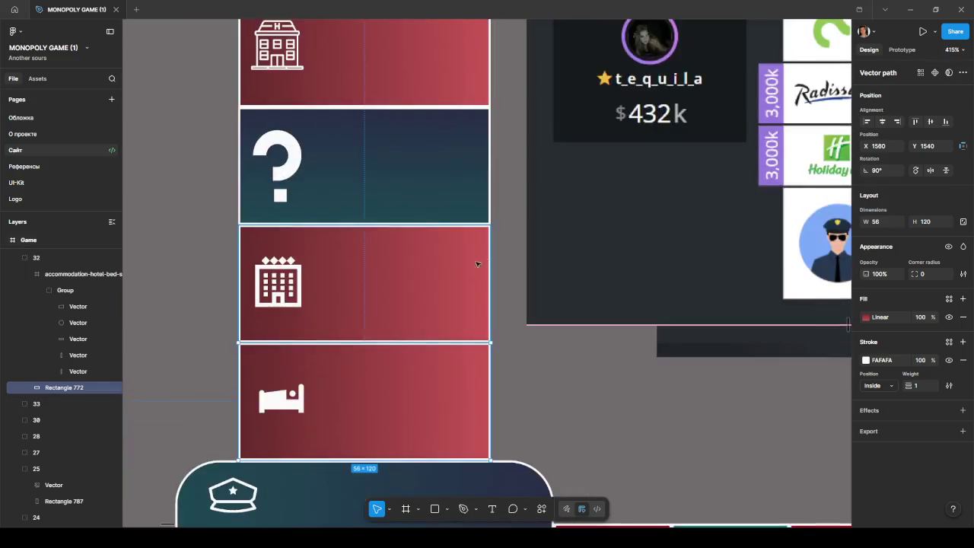
pyautogui.keyDown('ctrl'); pyautogui.scroll(-3, 481, 259); pyautogui.keyUp('ctrl')
pyautogui.keyDown('ctrl'); pyautogui.scroll(-3, 502, 264); pyautogui.keyUp('ctrl')
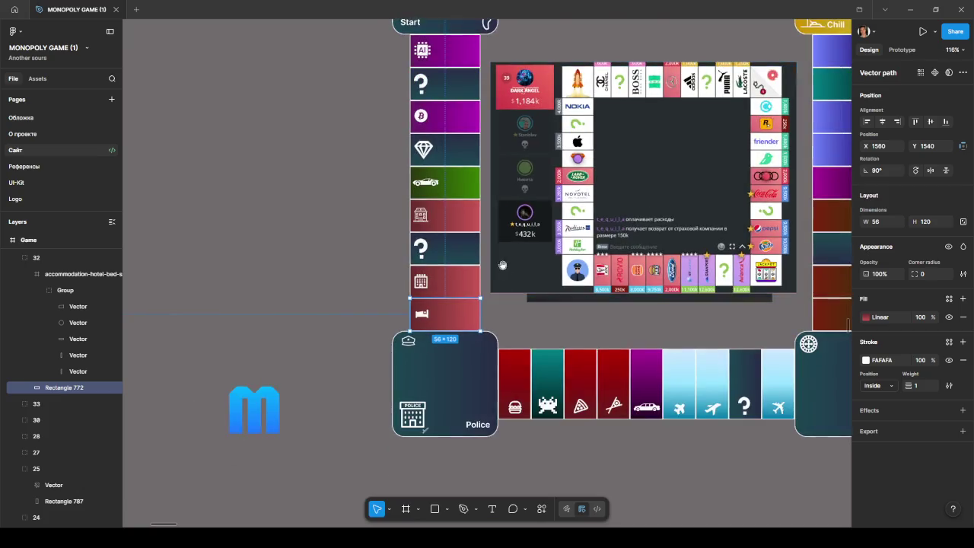
pyautogui.scroll(4, 502, 265)
pyautogui.click(411, 204)
pyautogui.hscroll(3, 475, 183)
pyautogui.hscroll(2, 475, 182)
pyautogui.click(616, 179)
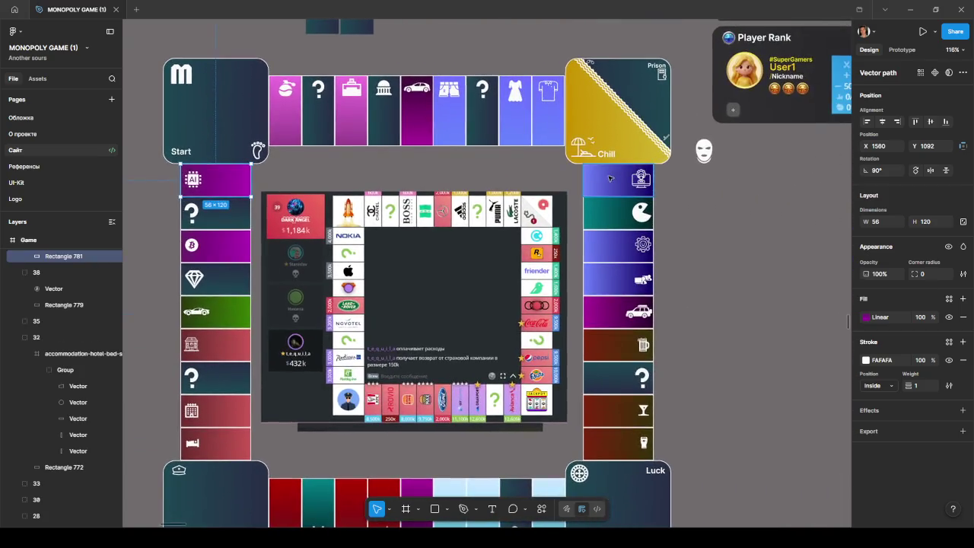
pyautogui.click(603, 442)
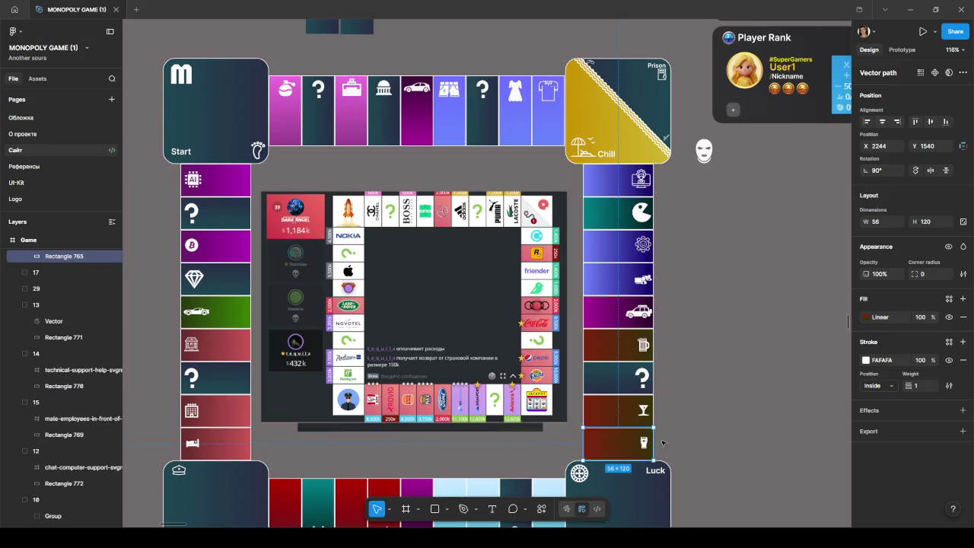
pyautogui.scroll(3, 657, 440)
pyautogui.scroll(4, 654, 441)
pyautogui.scroll(-4, 657, 461)
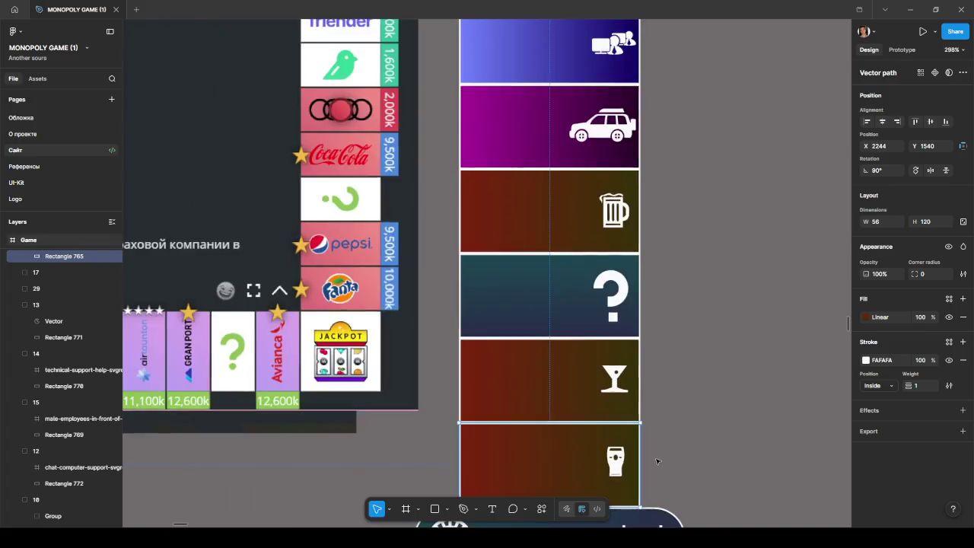
pyautogui.scroll(-3, 657, 461)
pyautogui.click(700, 435)
pyautogui.scroll(-3, 699, 430)
pyautogui.click(602, 404)
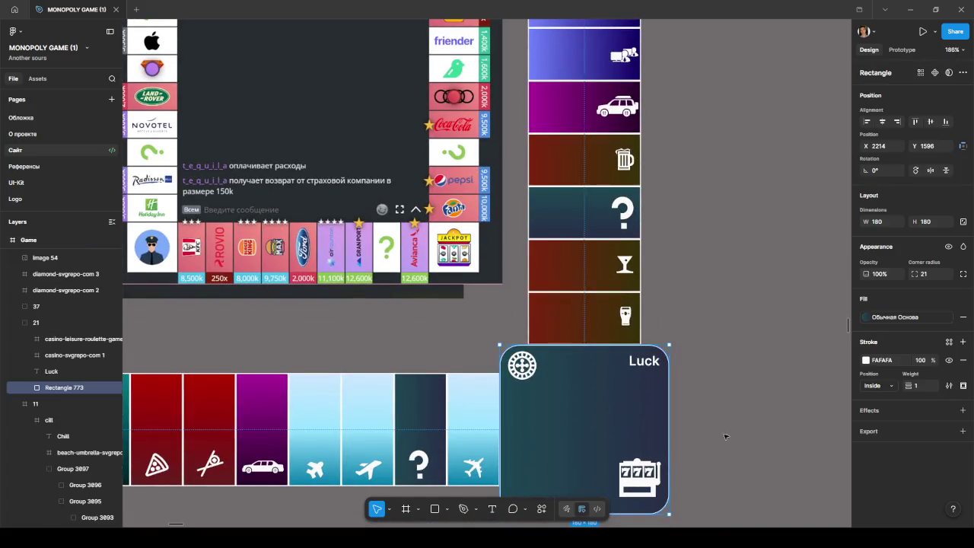
pyautogui.hscroll(-3, 721, 436)
pyautogui.click(601, 346)
pyautogui.hscroll(-3, 447, 468)
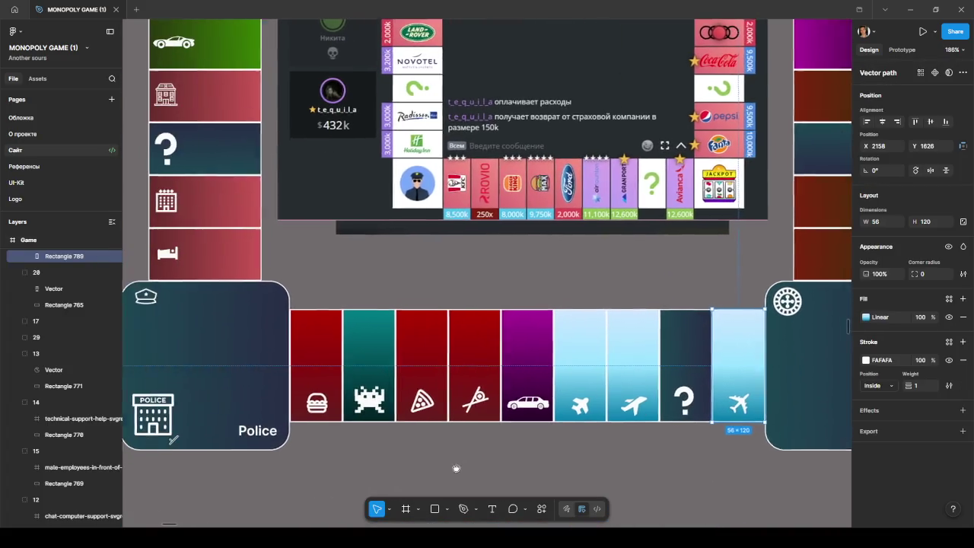
pyautogui.click(301, 411)
pyautogui.scroll(5, 286, 425)
pyautogui.scroll(5, 285, 426)
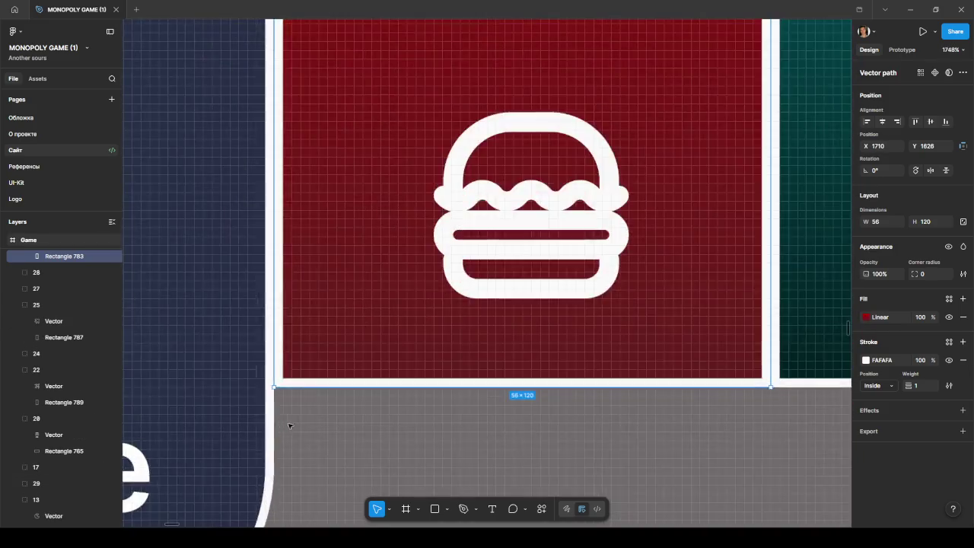
pyautogui.scroll(-5, 285, 426)
pyautogui.scroll(-3, 429, 429)
pyautogui.hscroll(5, 680, 448)
pyautogui.scroll(5, 642, 400)
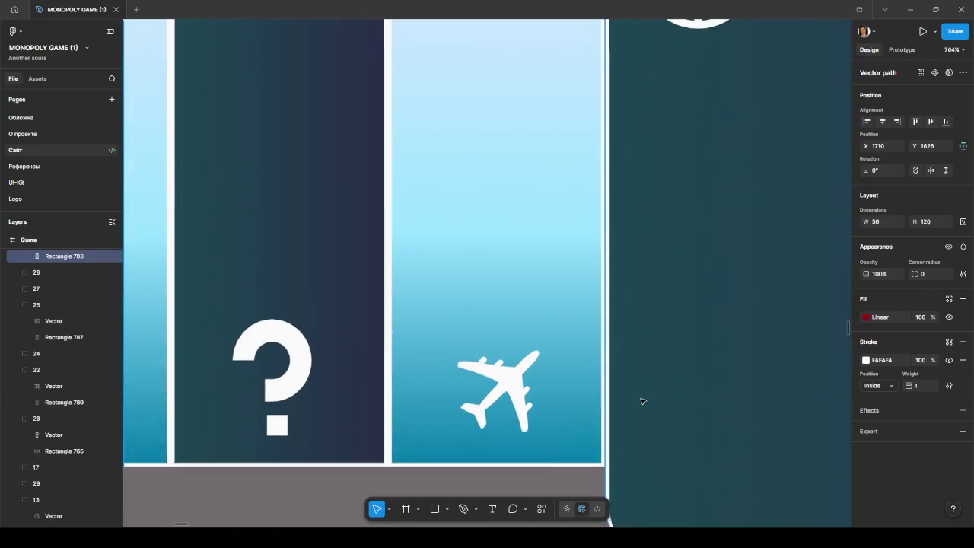
pyautogui.scroll(-5, 643, 400)
pyautogui.scroll(-5, 557, 335)
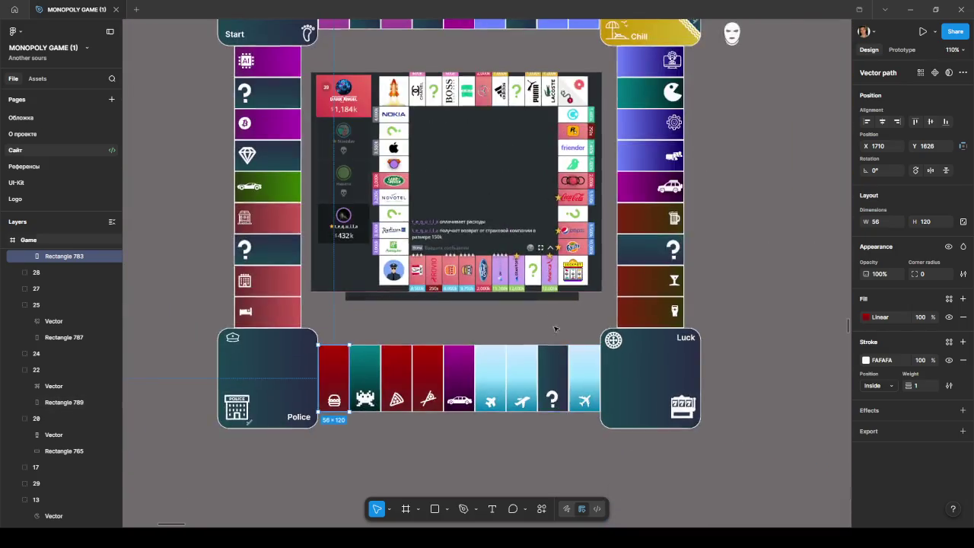
pyautogui.scroll(-2, 557, 335)
pyautogui.scroll(3, 566, 305)
pyautogui.scroll(5, 574, 283)
pyautogui.scroll(3, 575, 283)
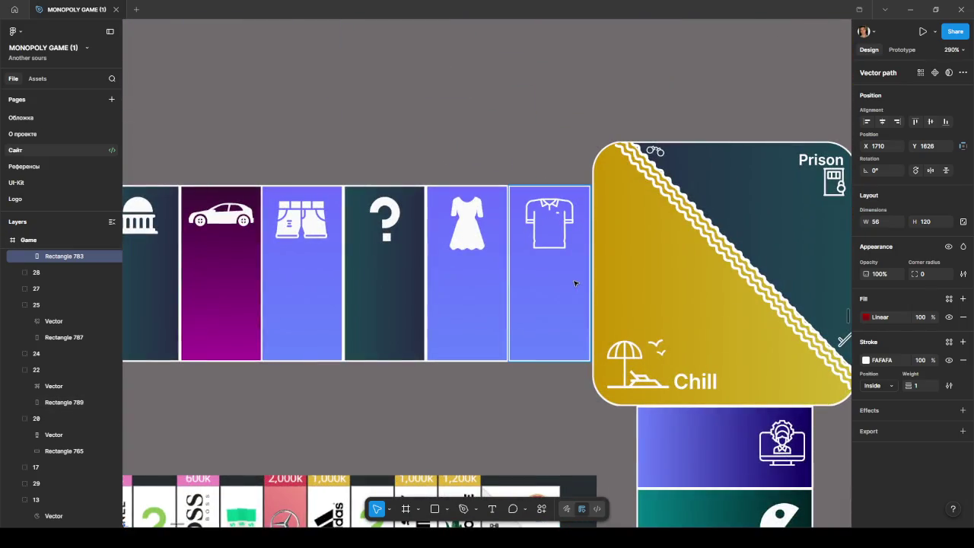
# Move the dress vector out of its long-dress wrapper frame and delete the empty frame
pyautogui.click(575, 283)
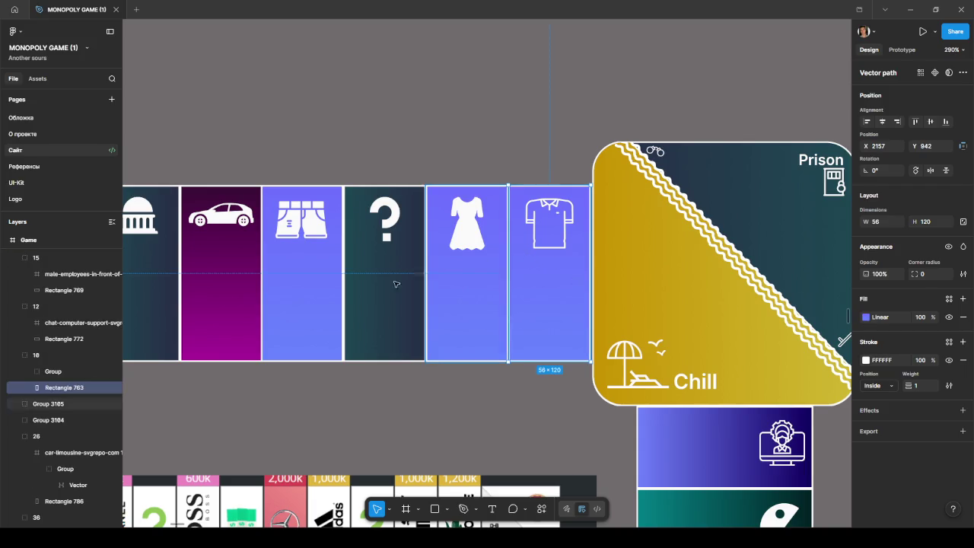
pyautogui.click(476, 269)
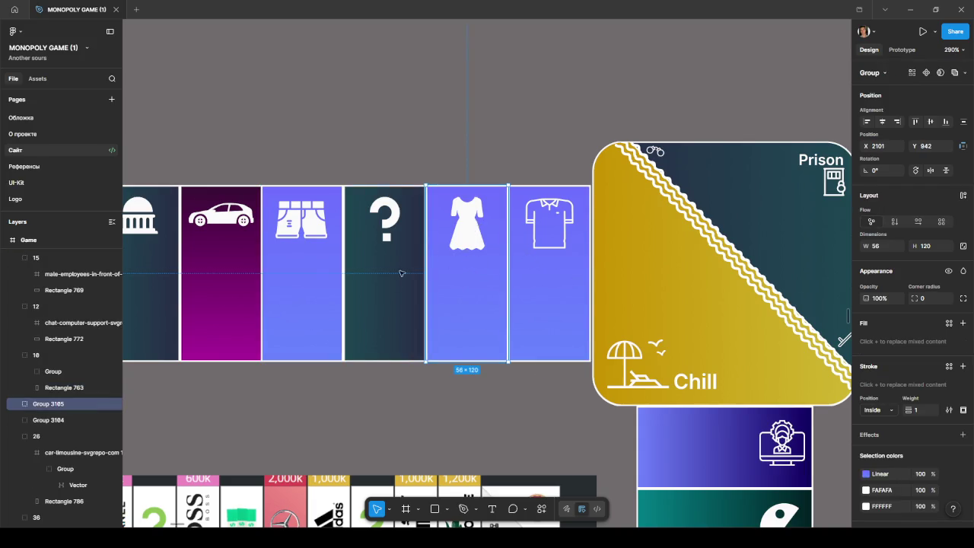
pyautogui.moveTo(48, 404)
pyautogui.click(22, 405)
pyautogui.click(58, 421)
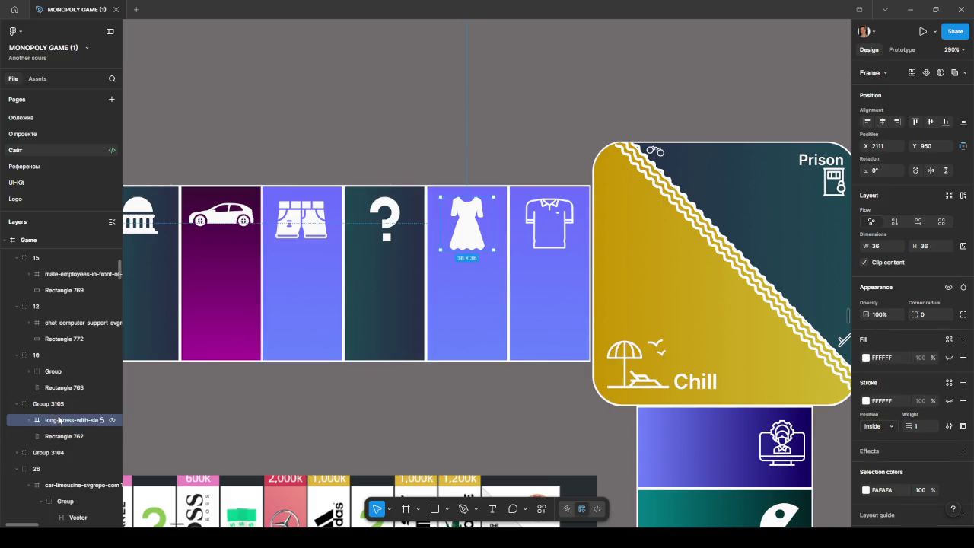
pyautogui.click(32, 420)
pyautogui.click(52, 435)
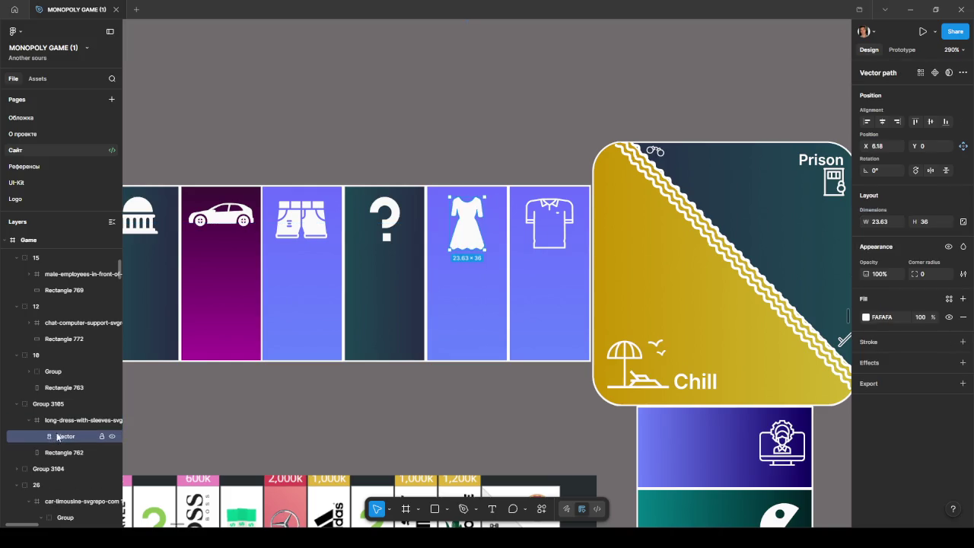
pyautogui.moveTo(53, 417); pyautogui.dragTo(59, 436)
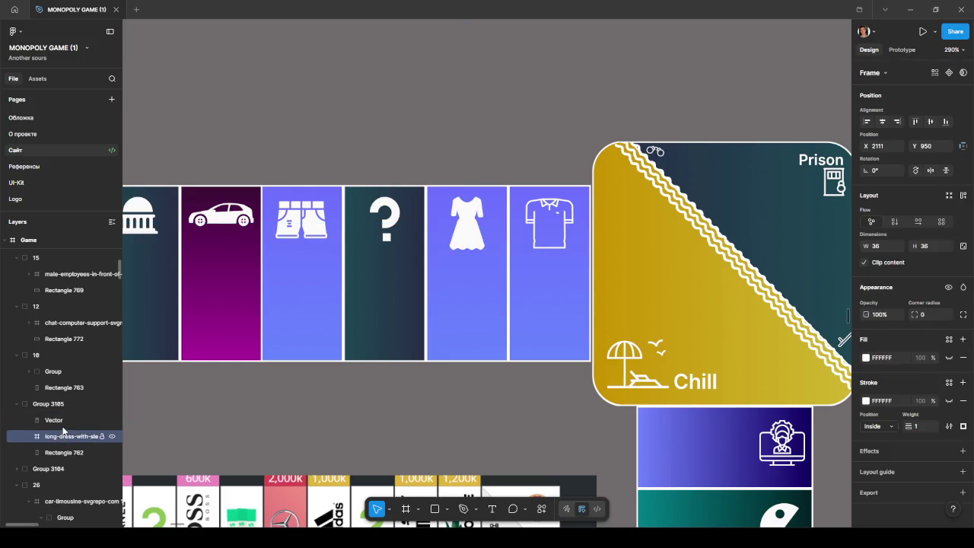
pyautogui.press('Delete')
# Rename the question-mark tile's layer from ? to 8
pyautogui.doubleClick(57, 407)
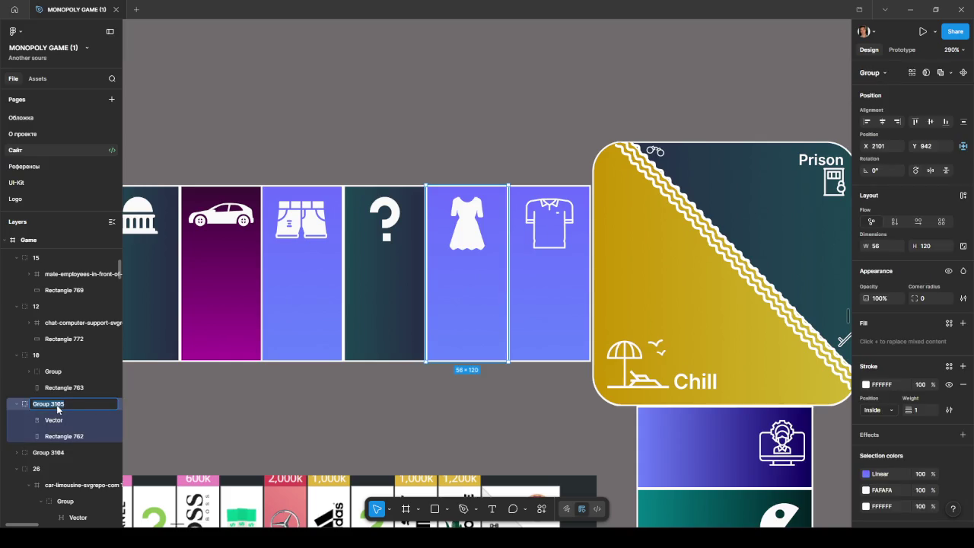
pyautogui.write('9')
pyautogui.click(380, 289)
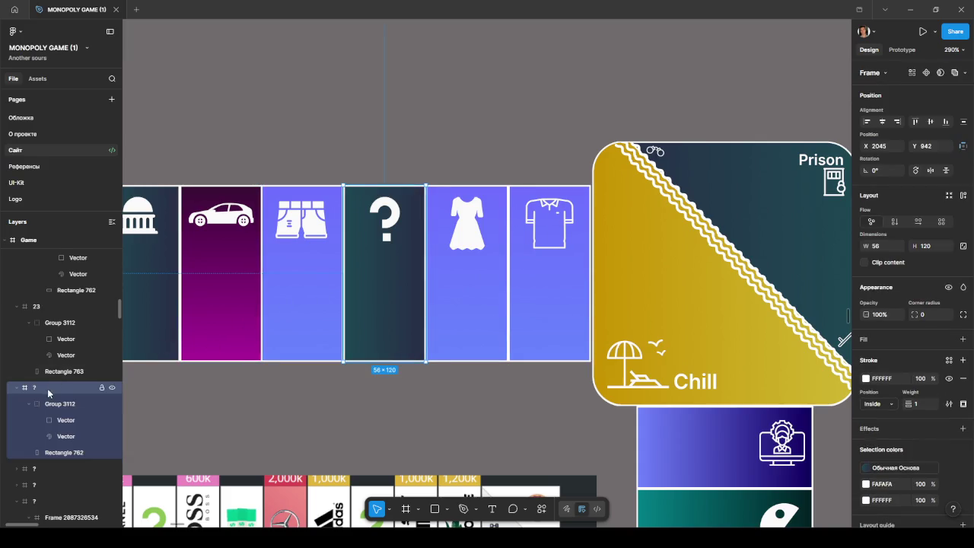
pyautogui.doubleClick(35, 388)
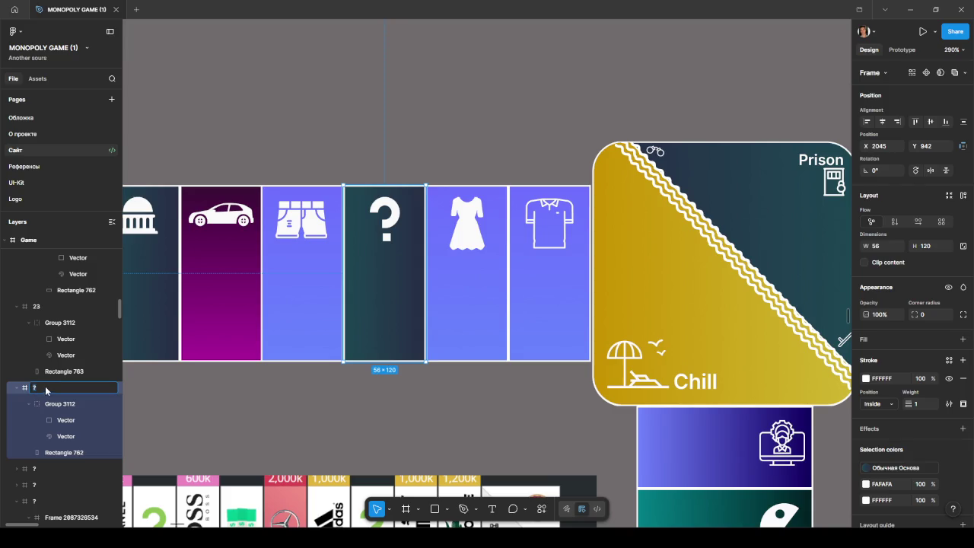
pyautogui.write('8')
pyautogui.click(56, 404)
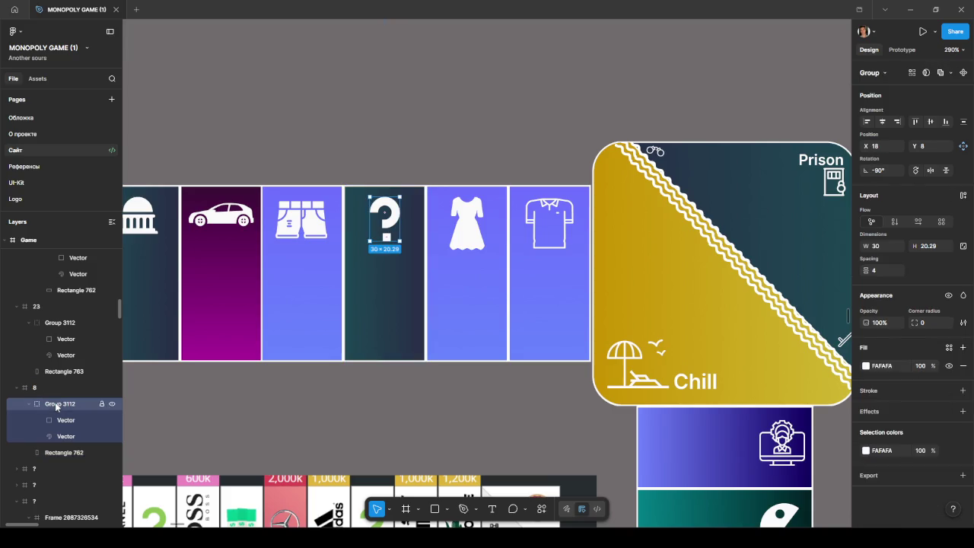
pyautogui.click(64, 452)
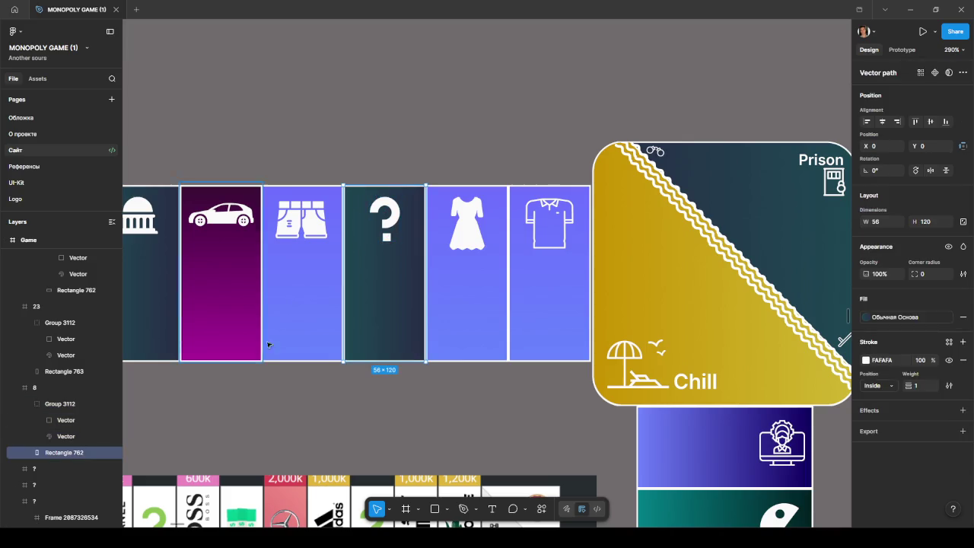
pyautogui.scroll(5, 365, 362)
pyautogui.scroll(-4, 352, 380)
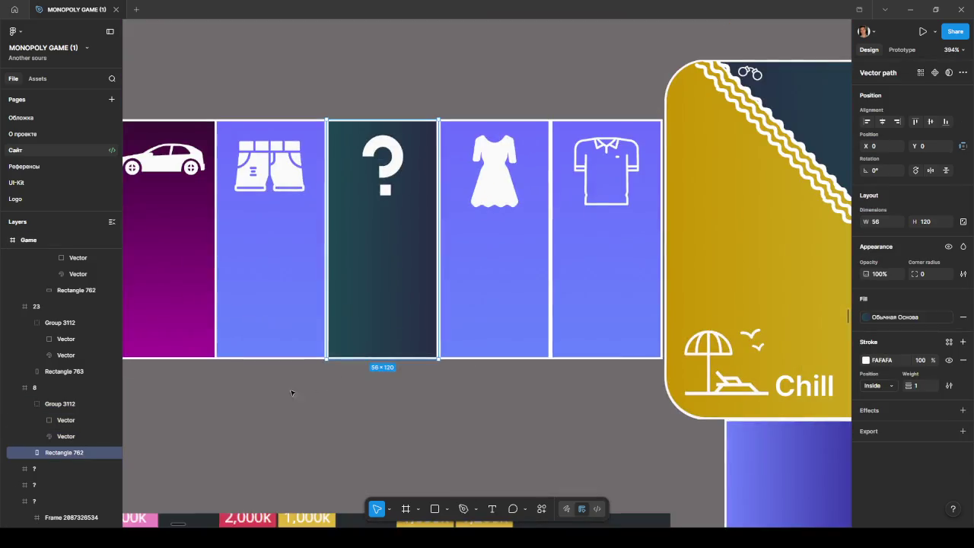
pyautogui.moveTo(300, 391); pyautogui.dragTo(538, 406)
pyautogui.click(522, 308)
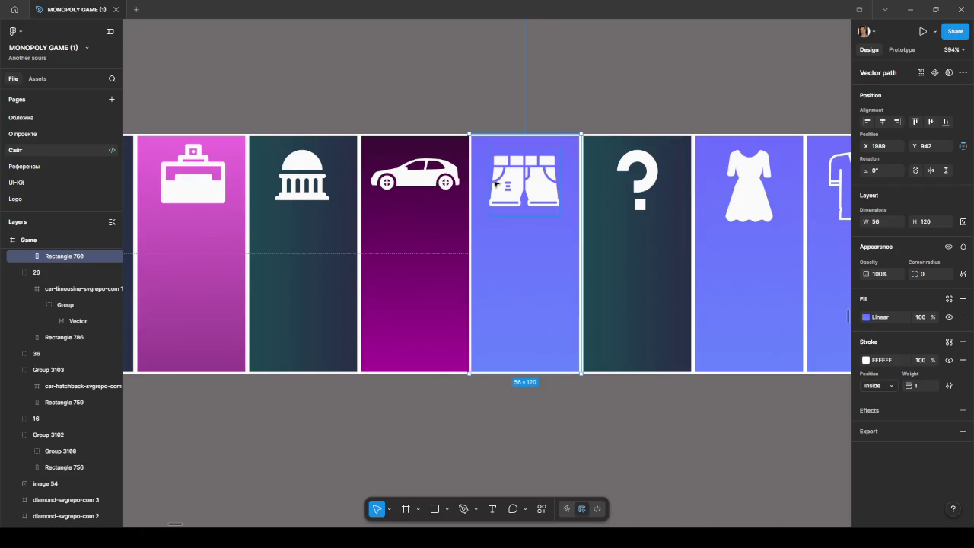
# Pull the shorts icon group out of short-shorts and delete the empty short-shorts frame
pyautogui.scroll(2, 112, 322)
pyautogui.click(38, 293)
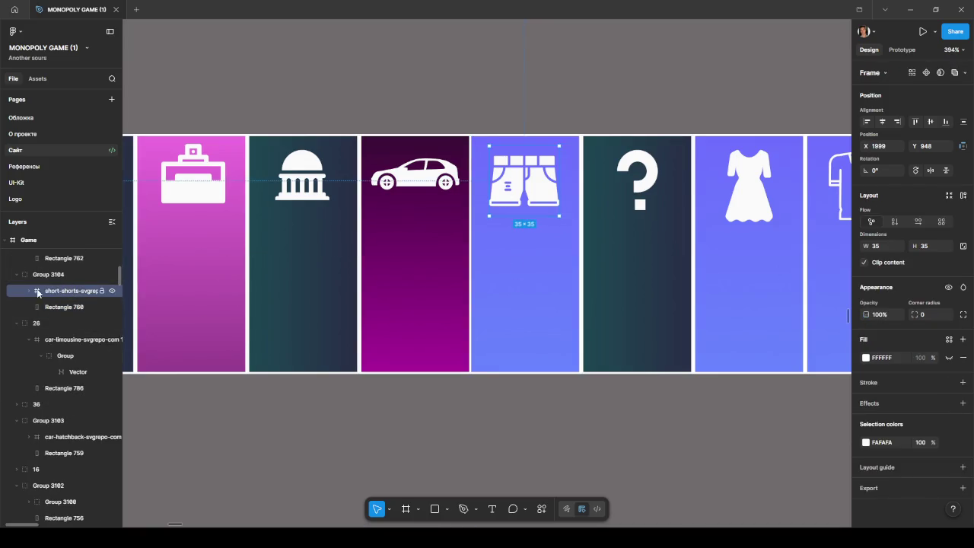
pyautogui.click(30, 292)
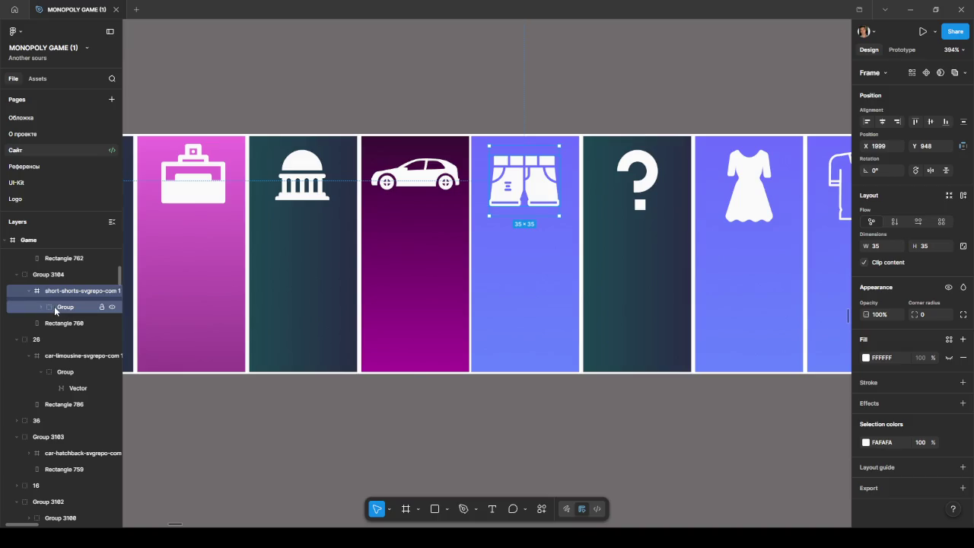
pyautogui.click(57, 308)
pyautogui.moveTo(57, 285); pyautogui.dragTo(57, 287)
pyautogui.click(64, 308)
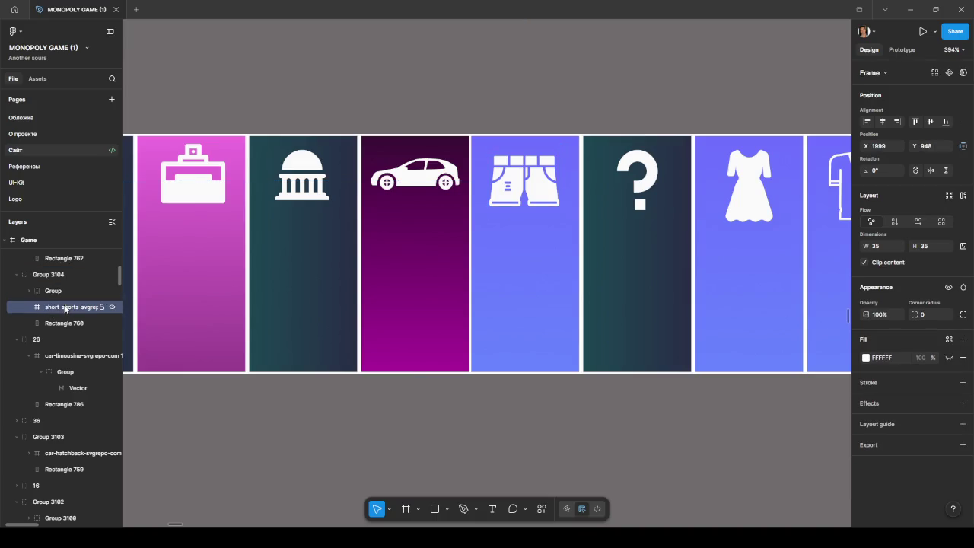
pyautogui.press('Delete')
# Rename the shorts tile's group (Group 3104) to 7
pyautogui.doubleClick(56, 275)
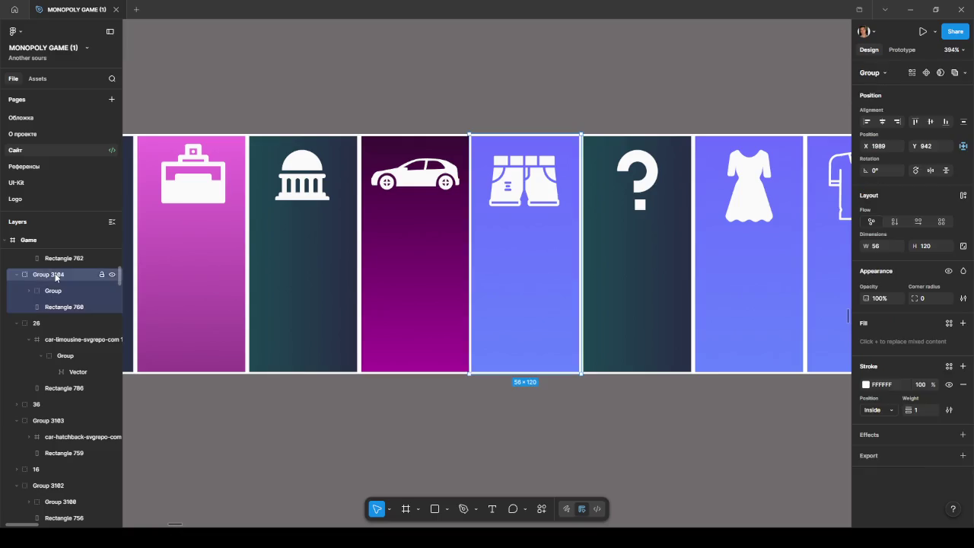
pyautogui.write('7')
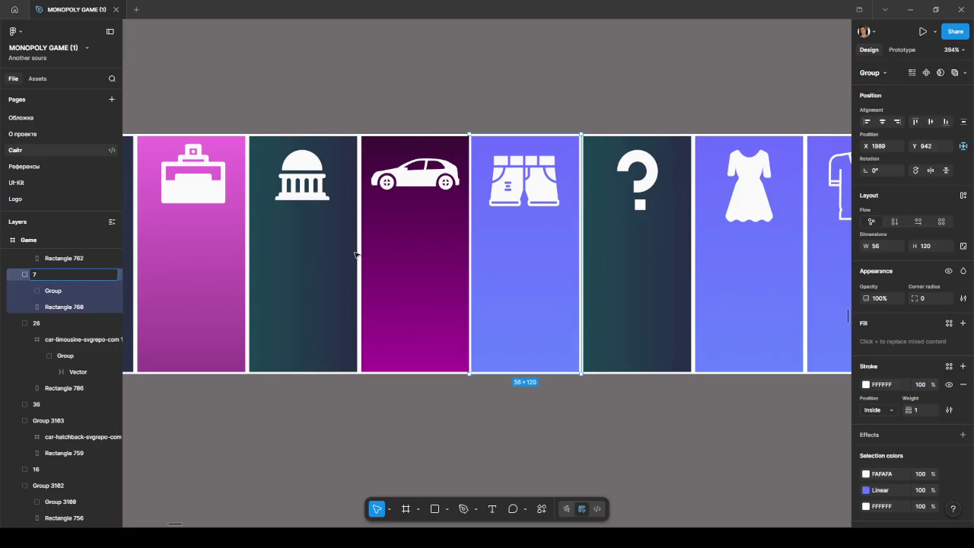
pyautogui.click(380, 254)
pyautogui.scroll(3, 405, 222)
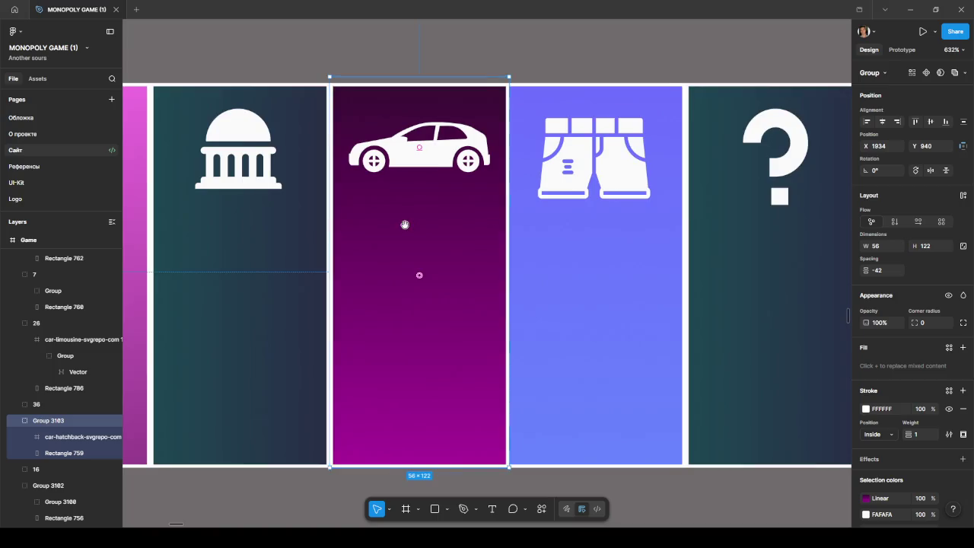
pyautogui.moveTo(405, 224); pyautogui.dragTo(483, 213)
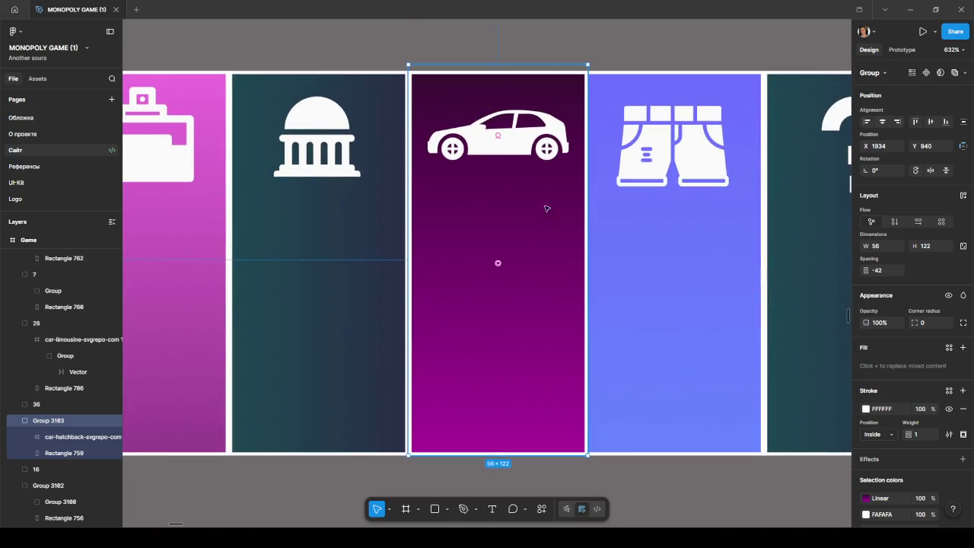
pyautogui.click(669, 215)
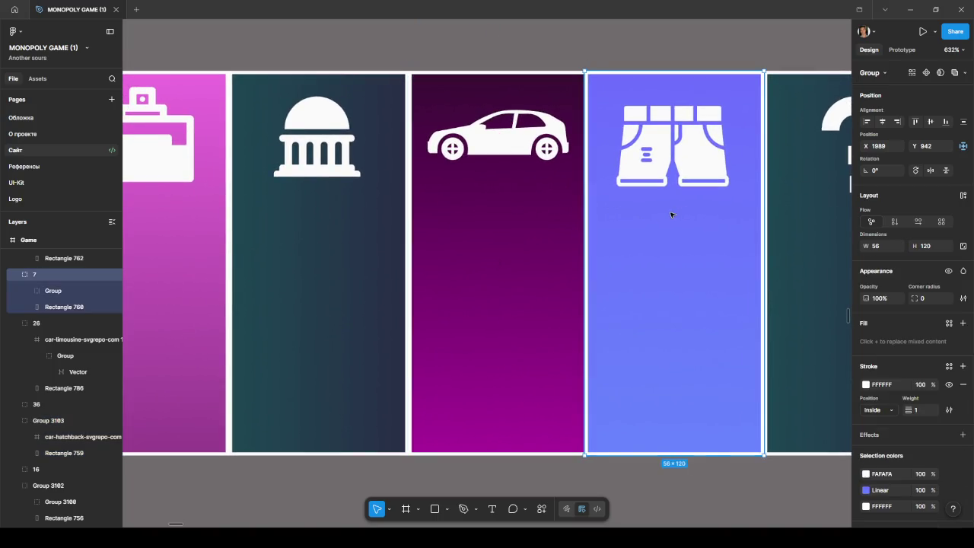
# Select the shorts, question-mark and dress tiles together
pyautogui.scroll(-5, 671, 216)
pyautogui.scroll(-1, 633, 354)
pyautogui.scroll(5, 632, 353)
pyautogui.scroll(-2, 619, 333)
pyautogui.scroll(-3, 578, 329)
pyautogui.scroll(-3, 522, 326)
pyautogui.scroll(-4, 586, 335)
pyautogui.hscroll(1, 578, 342)
pyautogui.click(543, 307)
pyautogui.keyDown('shift'); pyautogui.click(601, 304); pyautogui.keyUp('shift')
pyautogui.keyDown('shift'); pyautogui.click(668, 300); pyautogui.keyUp('shift')
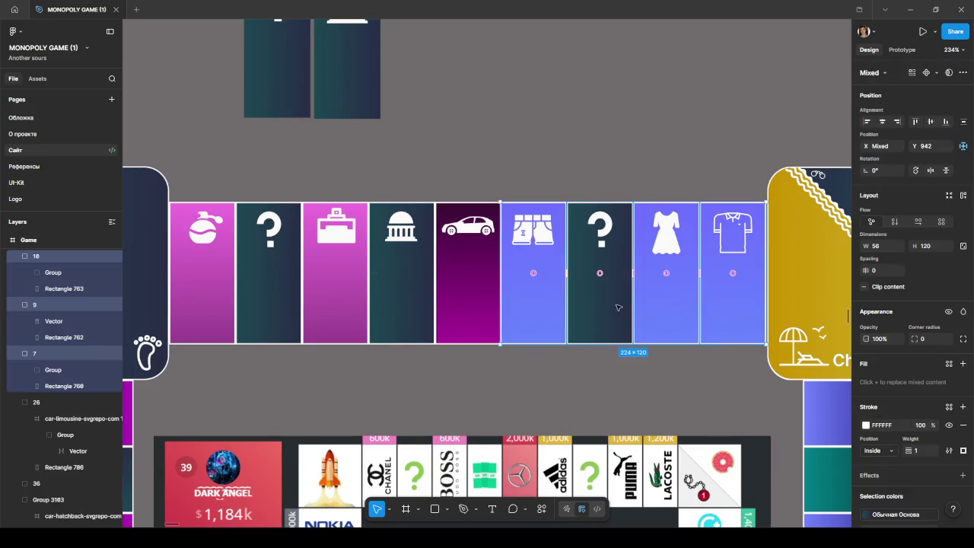
# Nudge the three selected tiles slightly right into line
pyautogui.moveTo(609, 309); pyautogui.dragTo(619, 311)
pyautogui.click(574, 365)
pyautogui.scroll(5, 494, 335)
pyautogui.scroll(2, 481, 331)
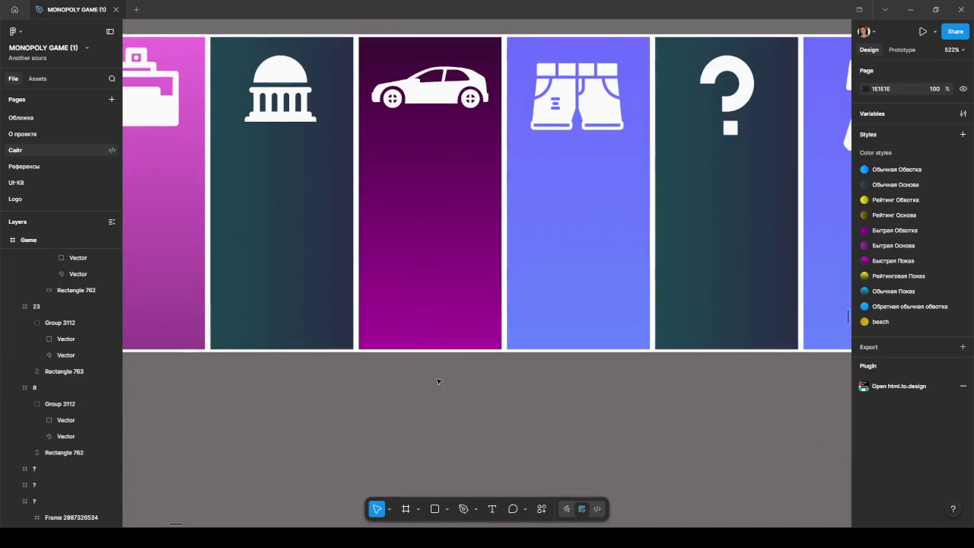
# Move the car icon group out of car-hatchback and delete the empty frame
pyautogui.click(520, 302)
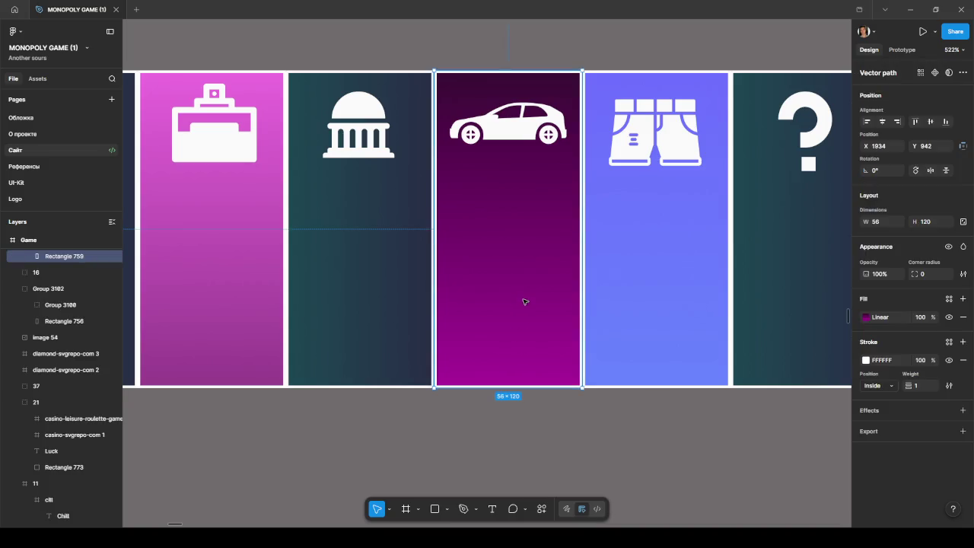
pyautogui.scroll(2, 46, 304)
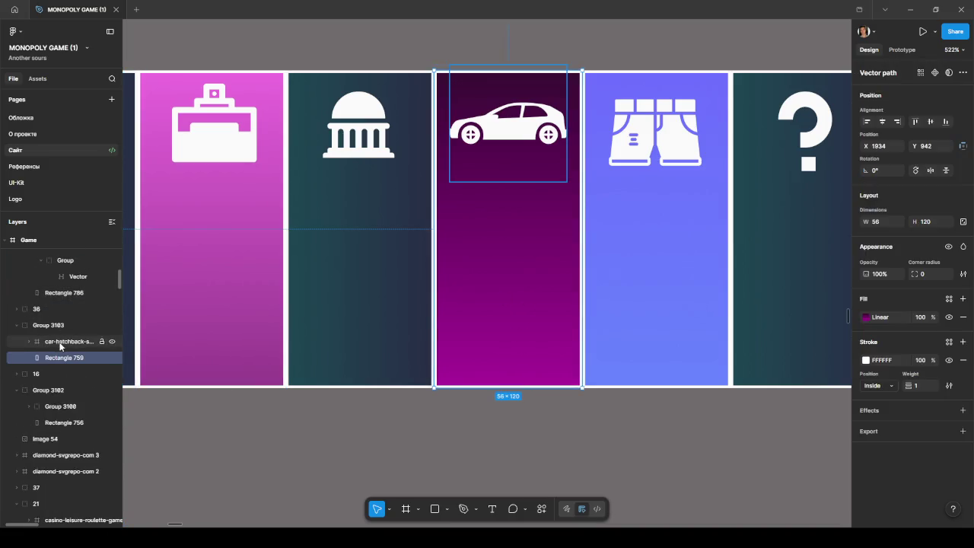
pyautogui.click(63, 342)
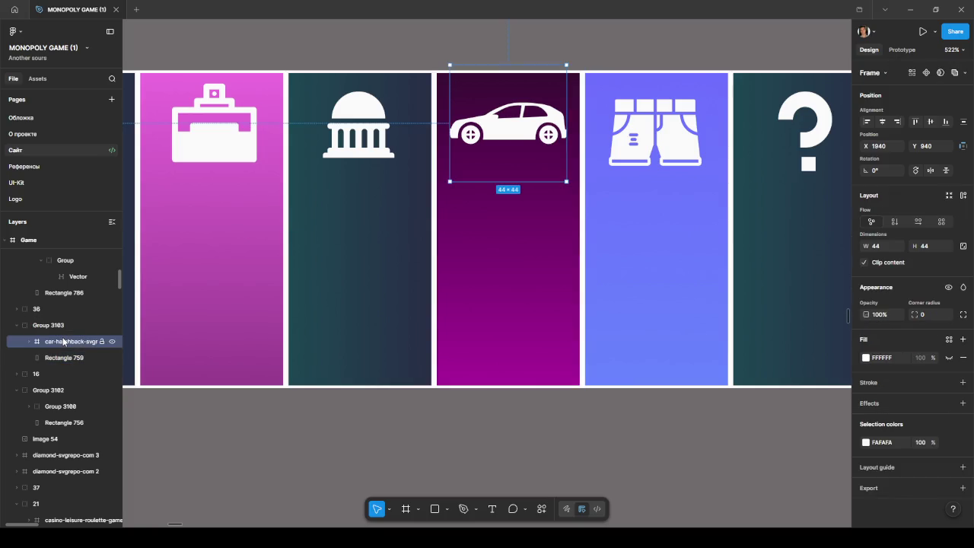
pyautogui.click(55, 326)
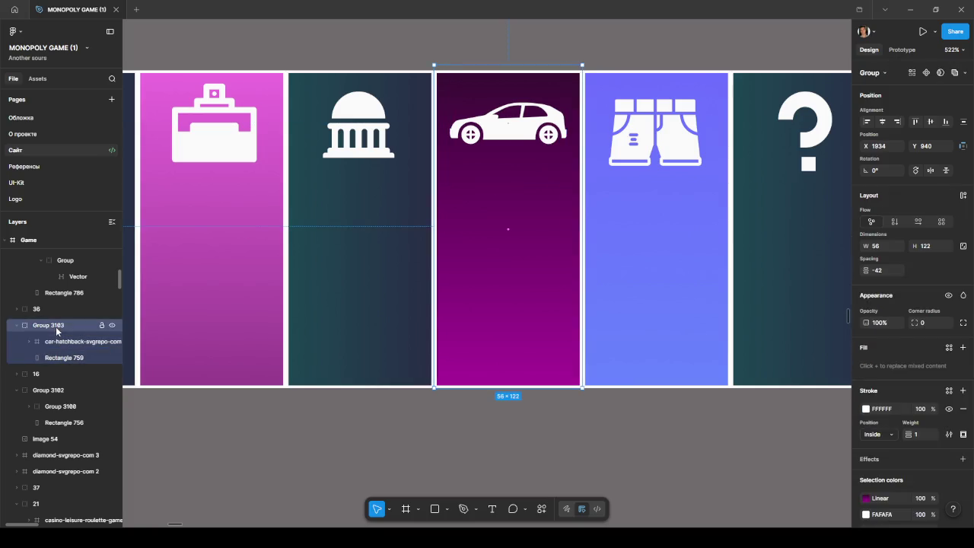
pyautogui.click(59, 342)
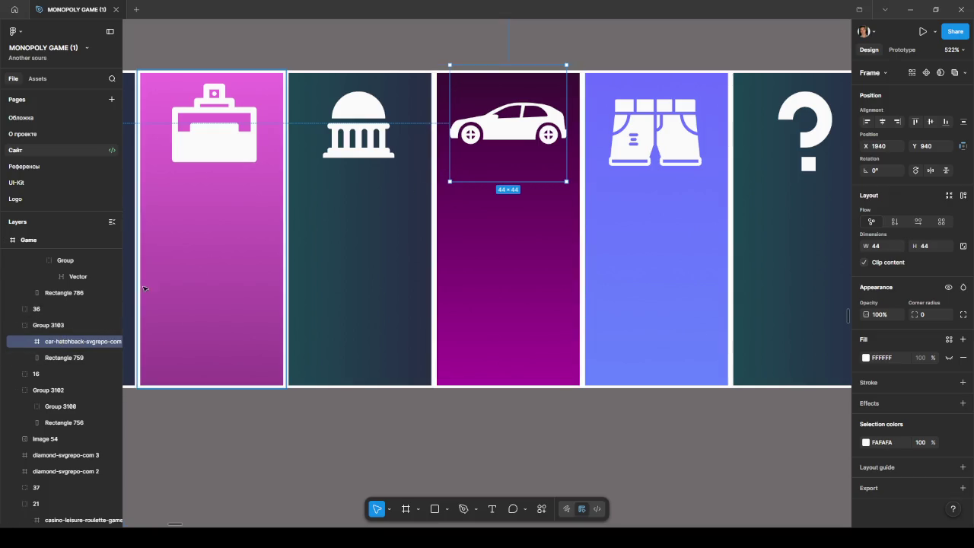
pyautogui.click(27, 343)
pyautogui.click(55, 350)
pyautogui.moveTo(57, 352); pyautogui.dragTo(61, 338)
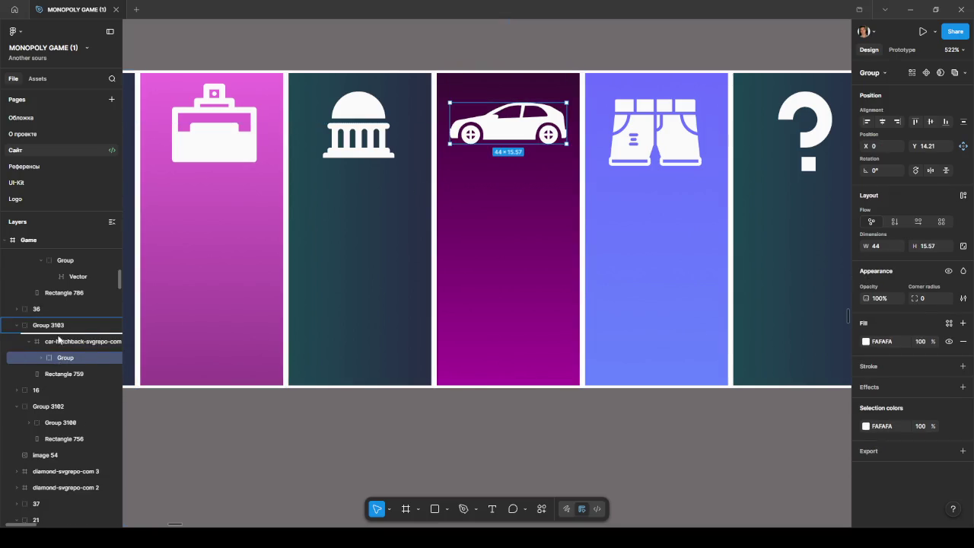
pyautogui.click(61, 353)
pyautogui.press('Delete')
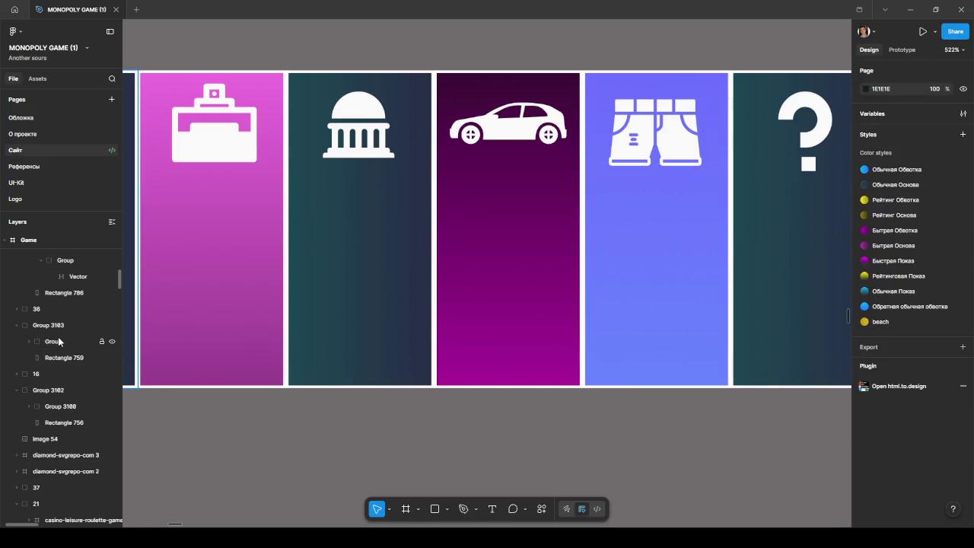
# Rename the car tile's group (Group 3103) to 6
pyautogui.click(58, 341)
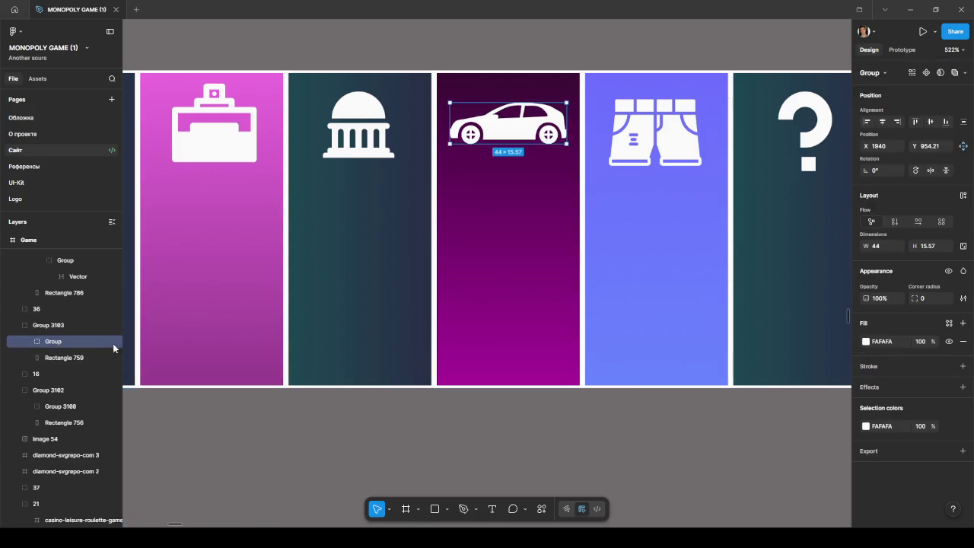
pyautogui.click(656, 241)
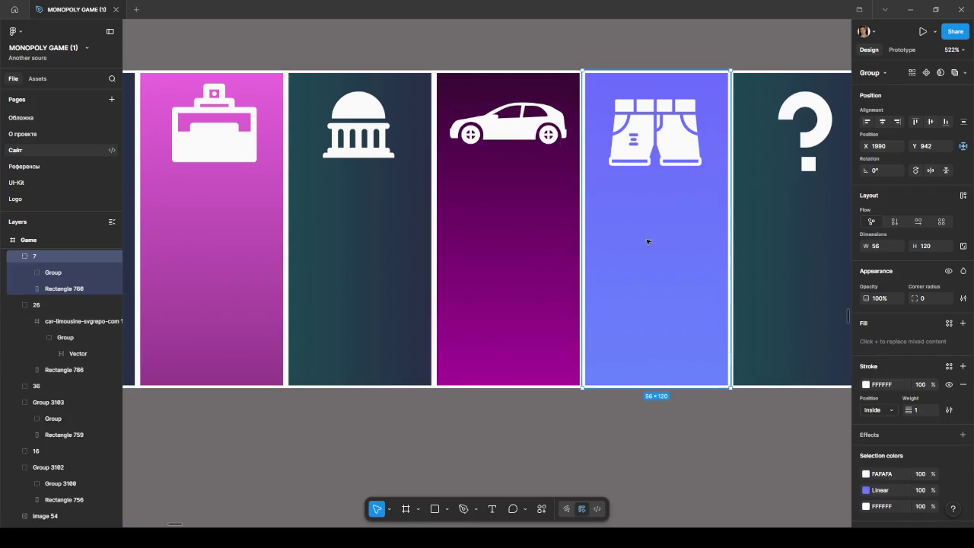
pyautogui.click(500, 257)
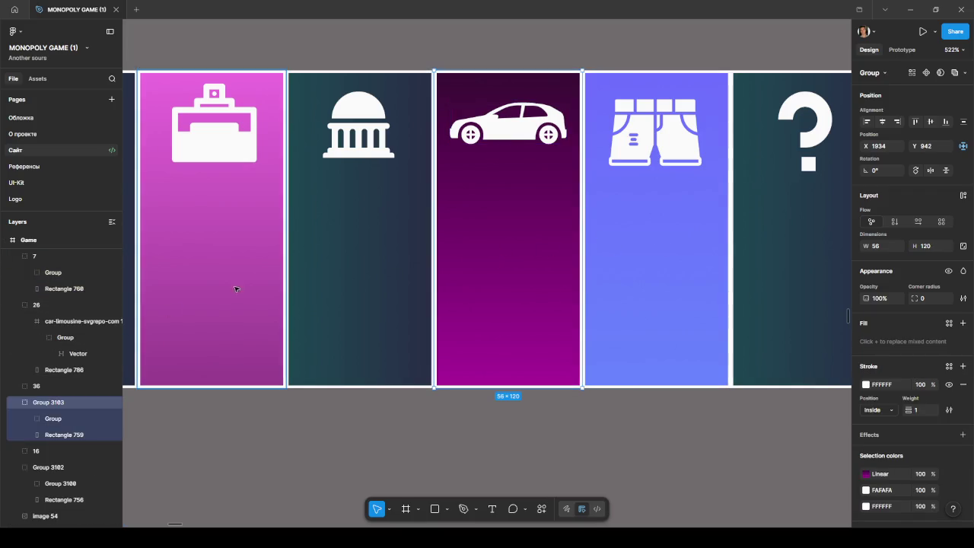
pyautogui.doubleClick(49, 404)
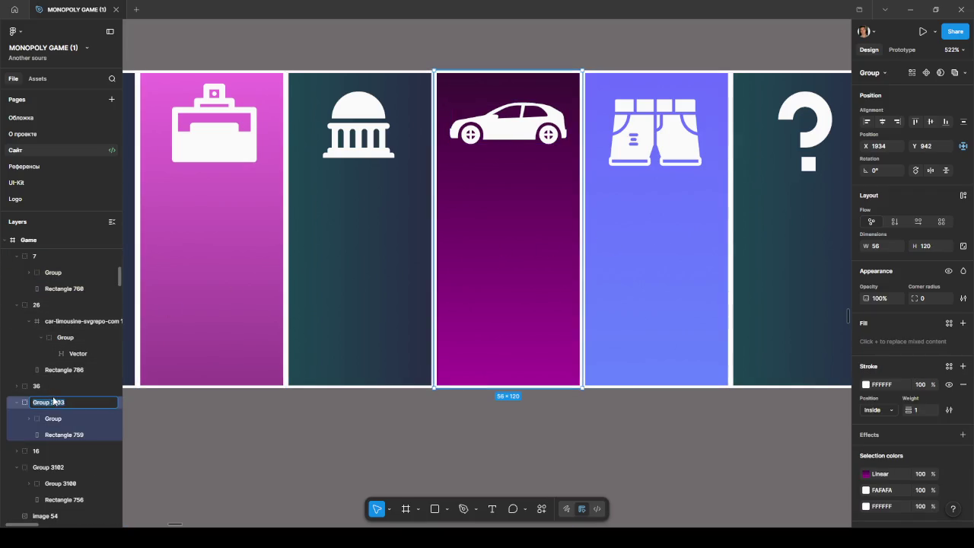
pyautogui.click(378, 279)
pyautogui.hscroll(-2, 284, 432)
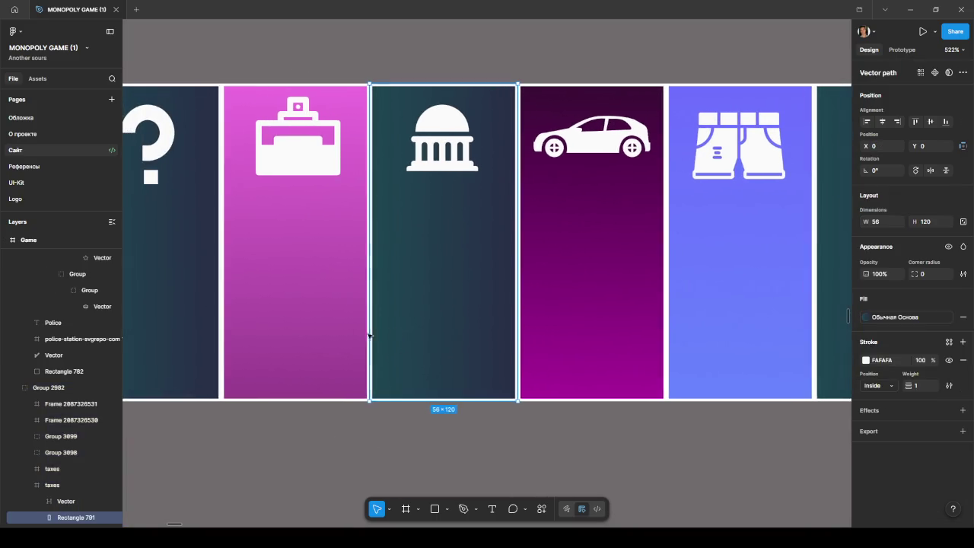
# Rename the taxes tile frame to 5 and select the pink briefcase tile
pyautogui.click(67, 501)
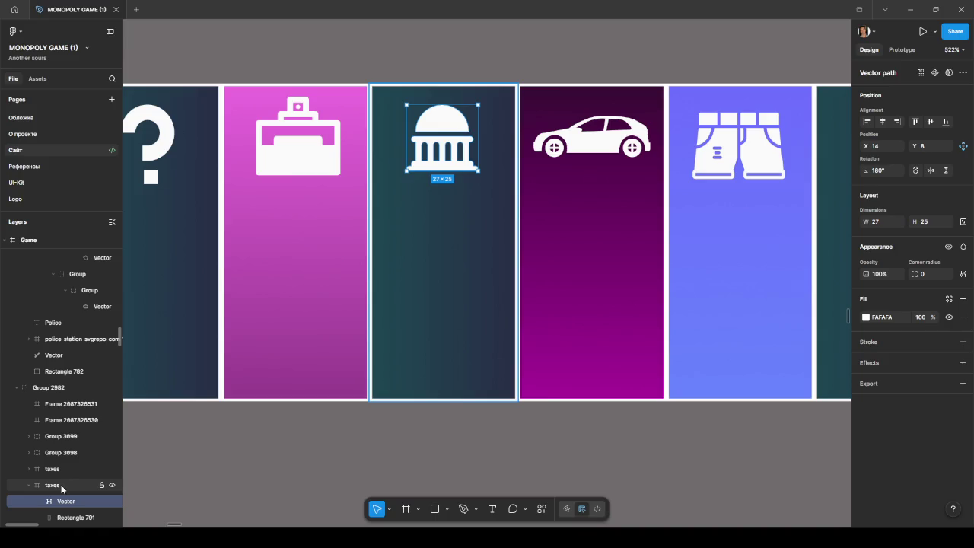
pyautogui.doubleClick(57, 485)
pyautogui.click(294, 339)
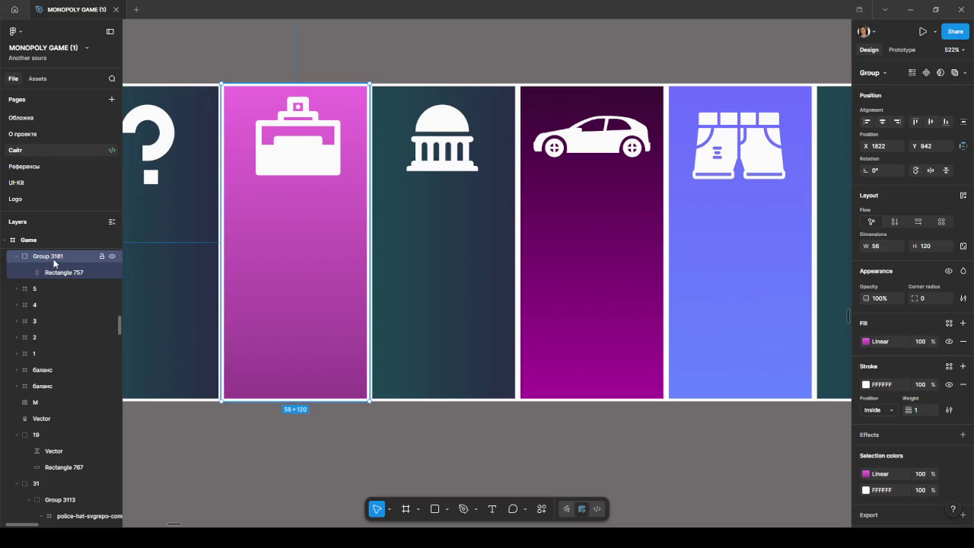
pyautogui.scroll(1, 219, 271)
pyautogui.scroll(2, 53, 292)
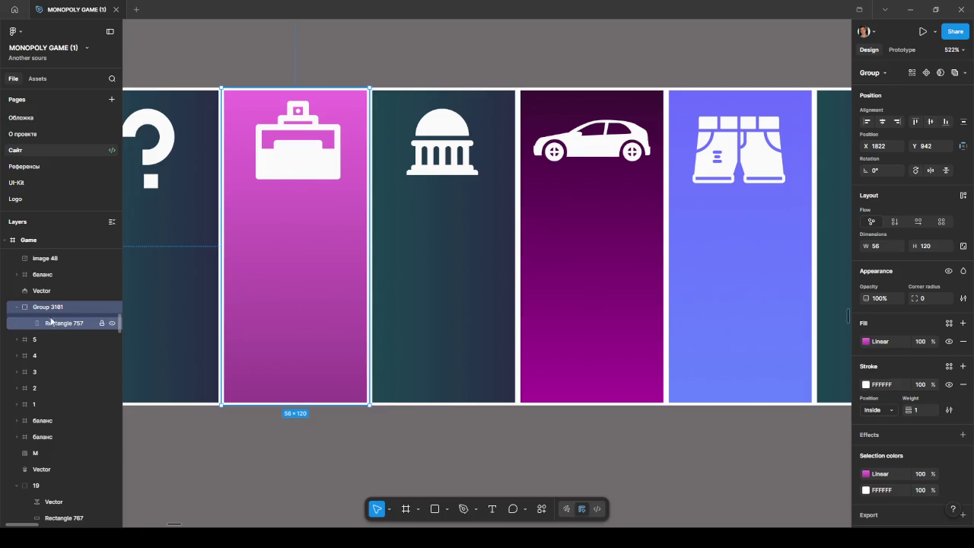
# Move the briefcase icon into Group 3181 and rename that group 4
pyautogui.click(71, 286)
pyautogui.moveTo(71, 286); pyautogui.dragTo(50, 296)
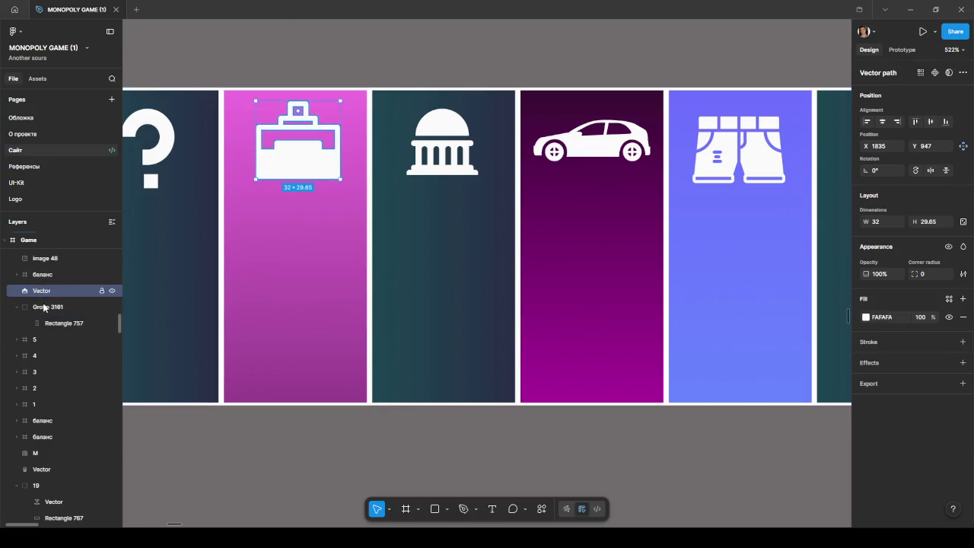
pyautogui.doubleClick(50, 292)
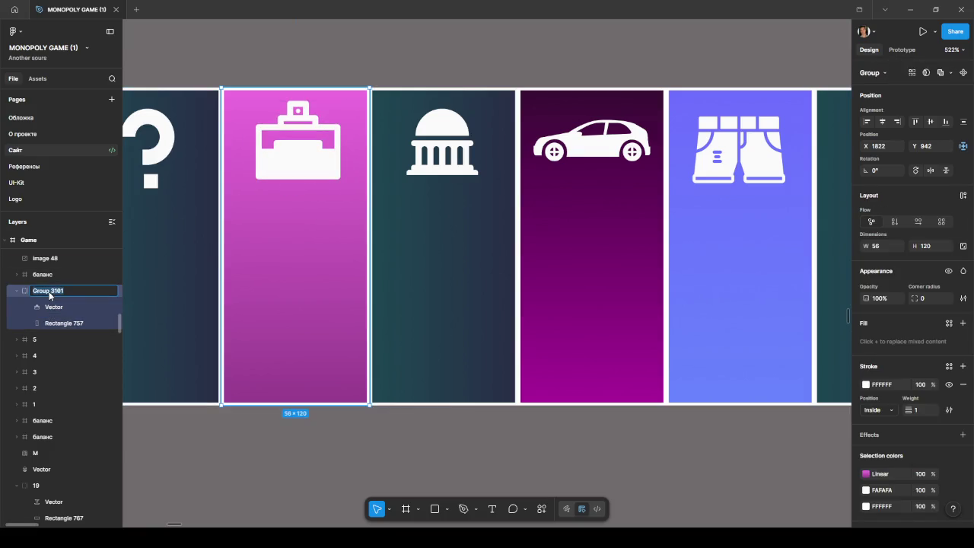
pyautogui.write('4')
pyautogui.press('Return')
pyautogui.click(152, 420)
pyautogui.moveTo(148, 419); pyautogui.dragTo(411, 413)
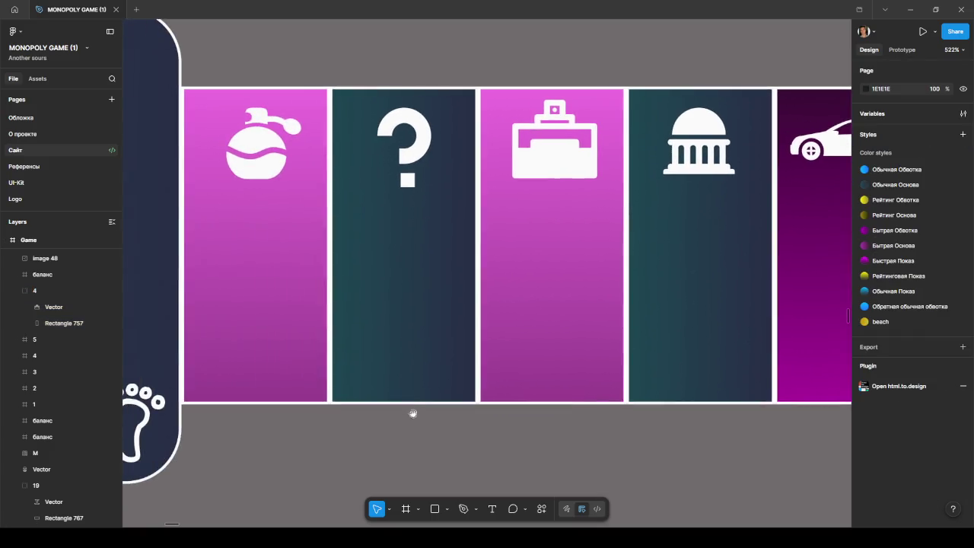
pyautogui.click(405, 242)
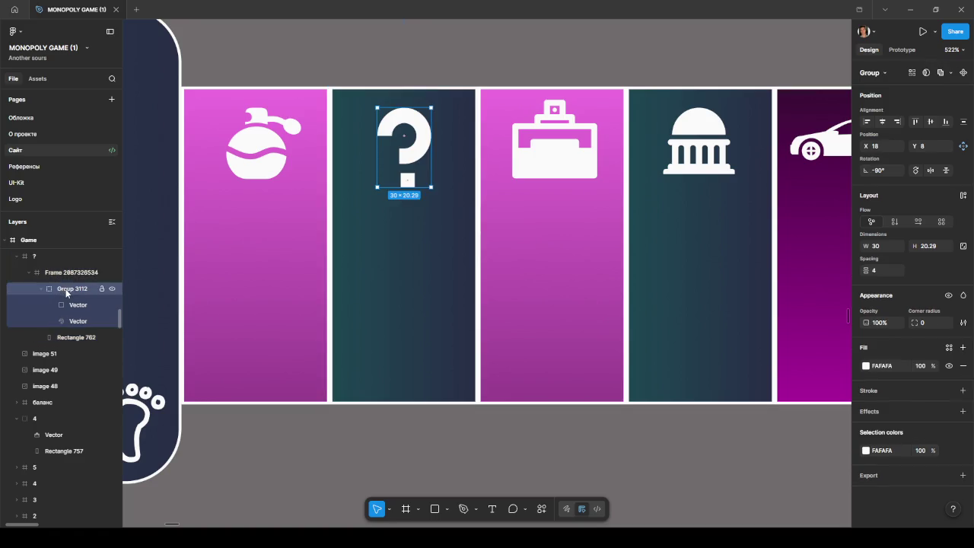
pyautogui.moveTo(61, 290); pyautogui.dragTo(61, 268)
pyautogui.click(67, 324)
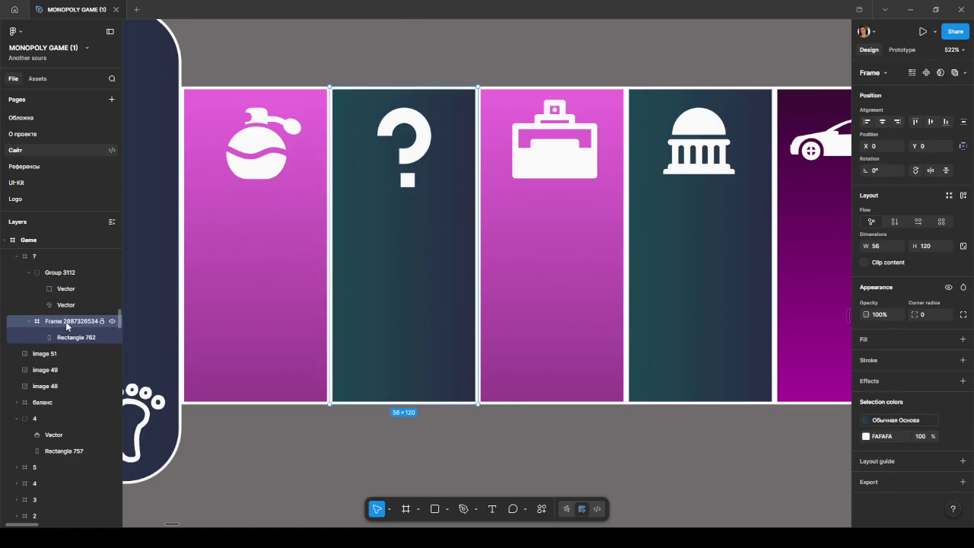
pyautogui.moveTo(69, 337); pyautogui.dragTo(66, 324)
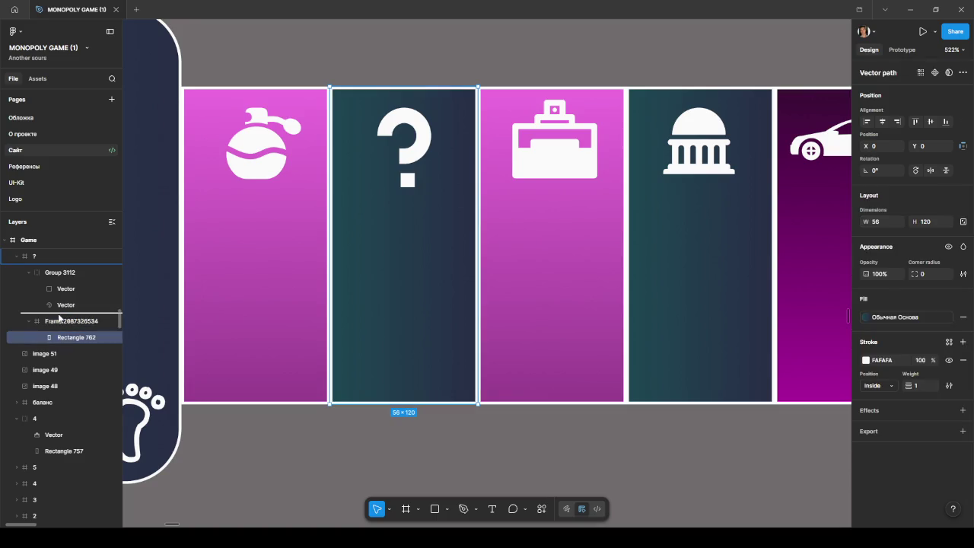
pyautogui.click(67, 337)
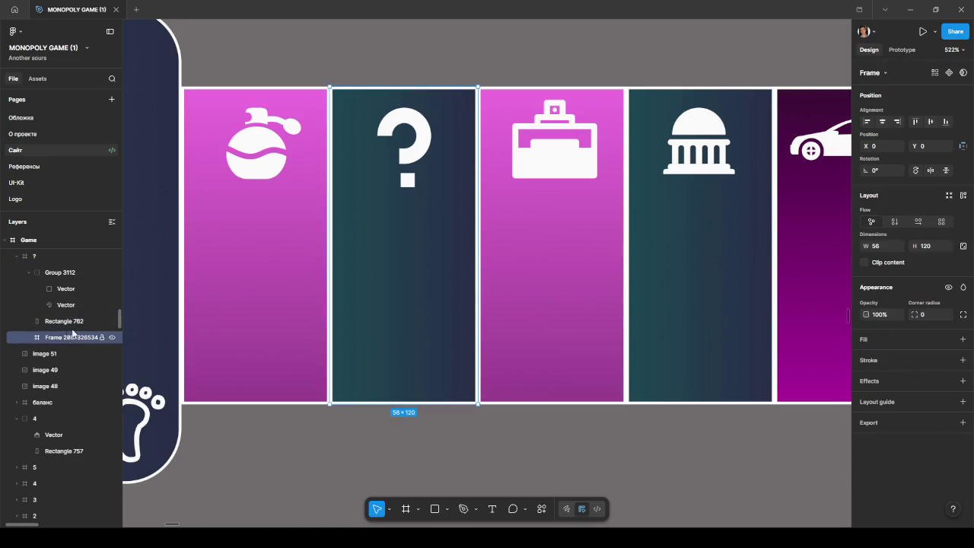
pyautogui.press('Delete')
# Rename the question-mark tile frame to 3
pyautogui.click(35, 257)
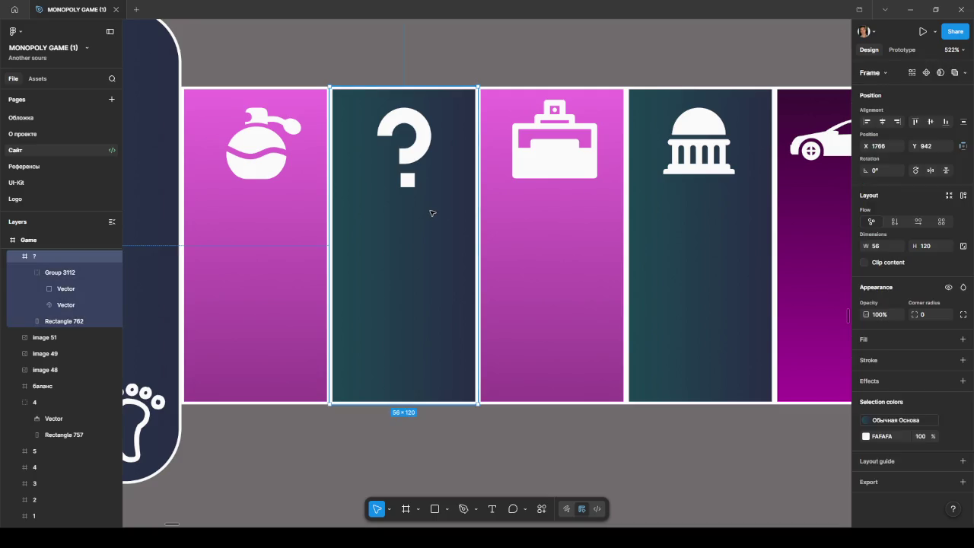
pyautogui.doubleClick(38, 254)
pyautogui.write('2')
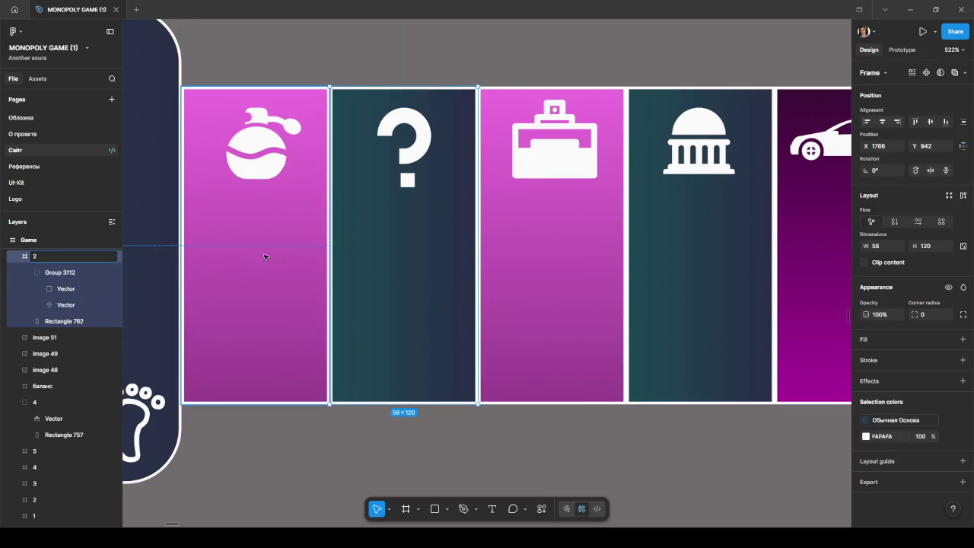
pyautogui.click(263, 257)
pyautogui.scroll(-1, 320, 311)
pyautogui.scroll(-4, 320, 311)
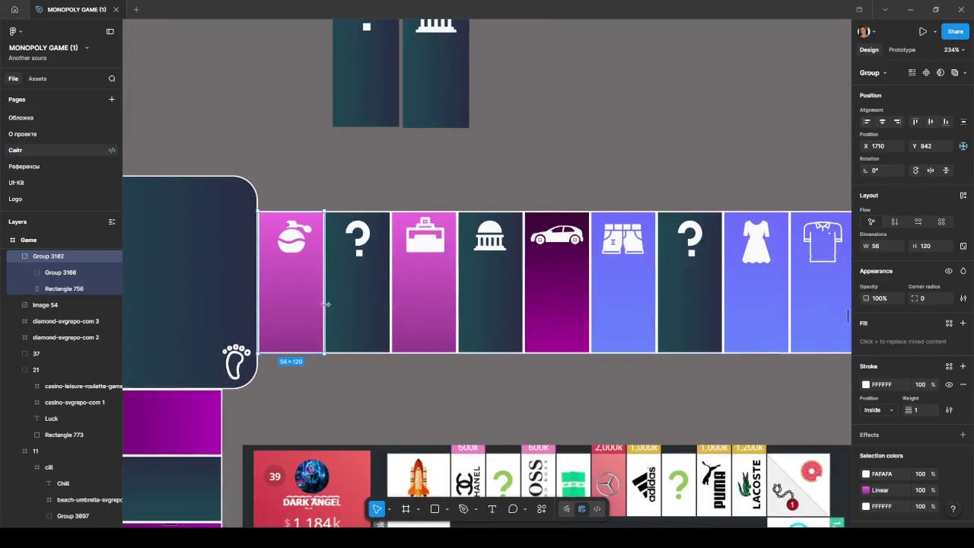
pyautogui.click(416, 296)
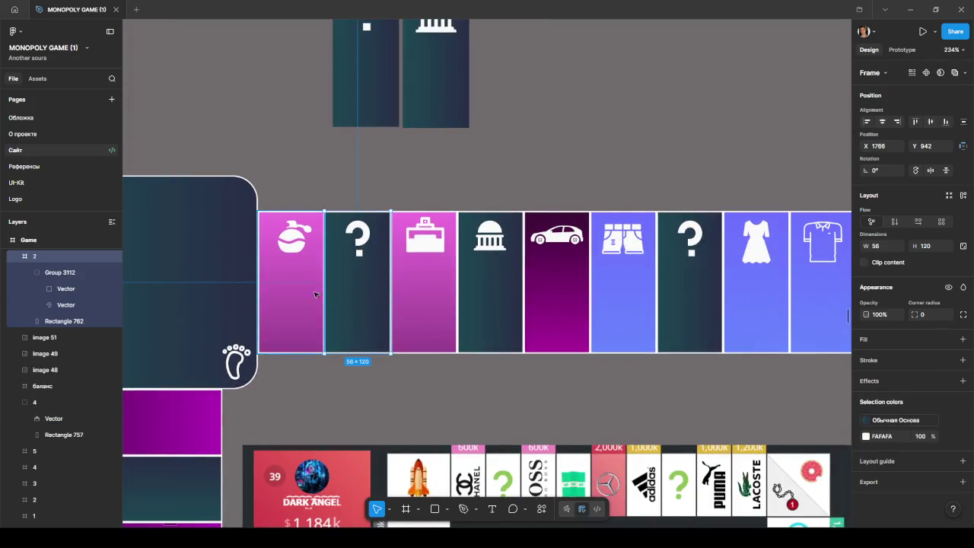
pyautogui.click(365, 295)
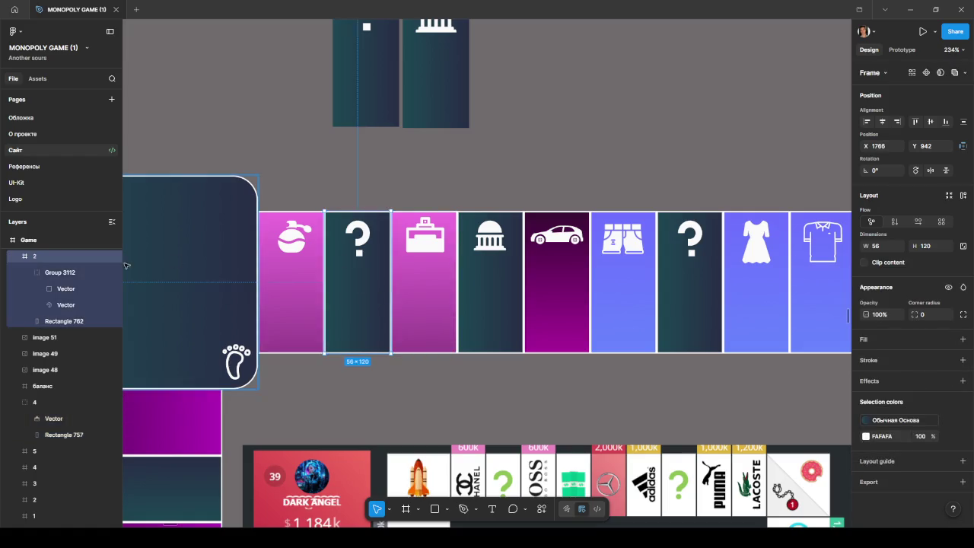
pyautogui.doubleClick(41, 261)
pyautogui.write('3')
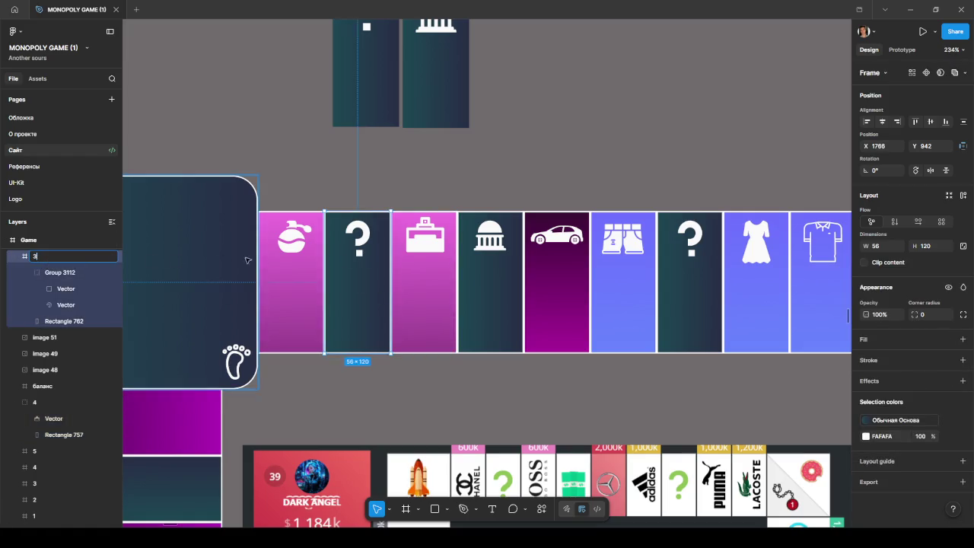
# Rename the perfume tile group to 2
pyautogui.click(313, 278)
pyautogui.doubleClick(46, 256)
pyautogui.write('2')
pyautogui.click(322, 369)
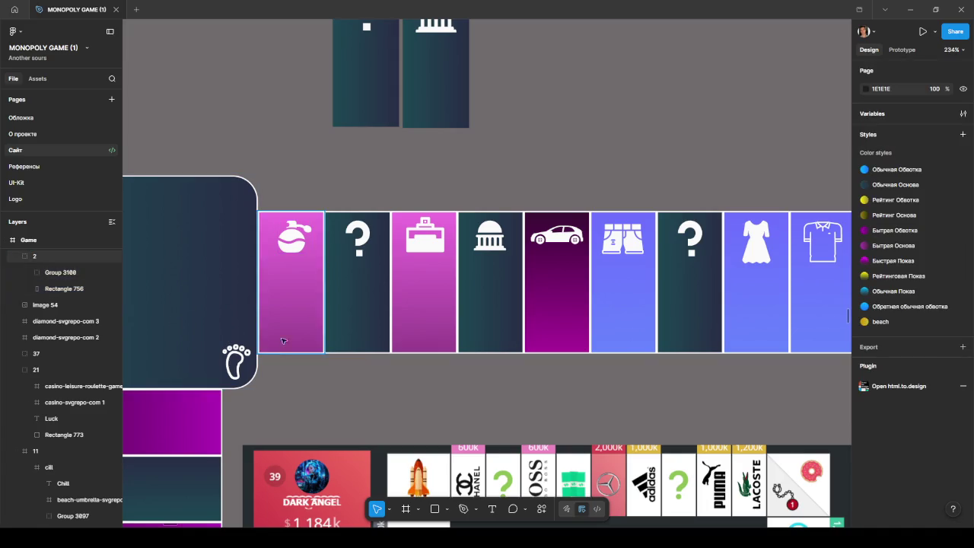
# Rename the Start corner tile group to 1
pyautogui.click(58, 287)
pyautogui.click(217, 274)
pyautogui.hotkey('ctrl', 'r')
pyautogui.write('1')
pyautogui.click(356, 362)
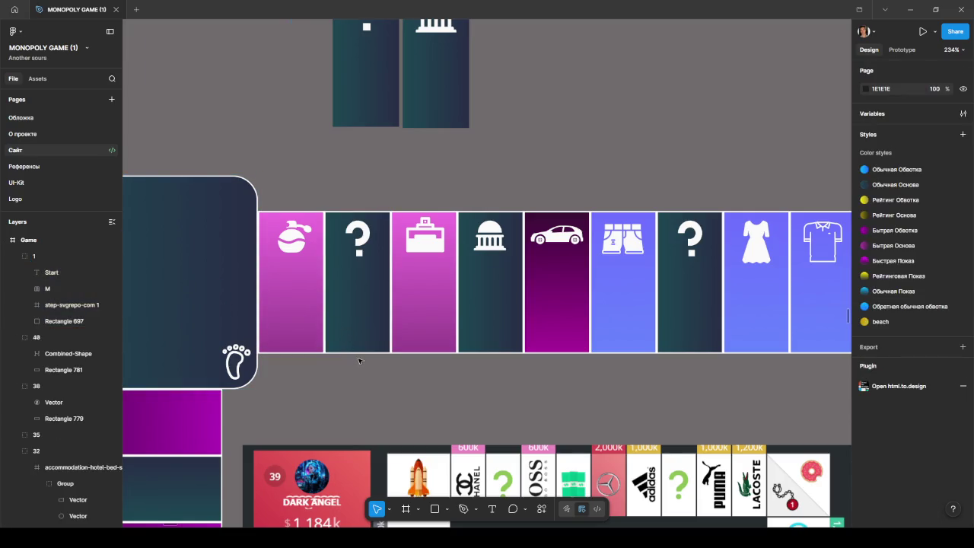
pyautogui.scroll(-5, 356, 364)
pyautogui.scroll(-5, 570, 365)
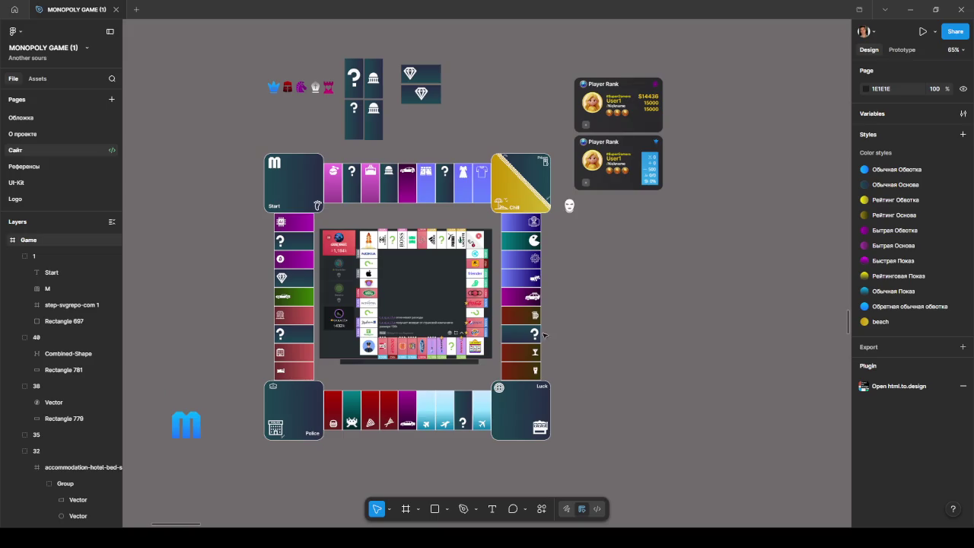
# Zoom out and collapse tile layers 1, 40, 38, 32, 30 and 25 in Layers
pyautogui.scroll(2, 587, 327)
pyautogui.scroll(1, 701, 313)
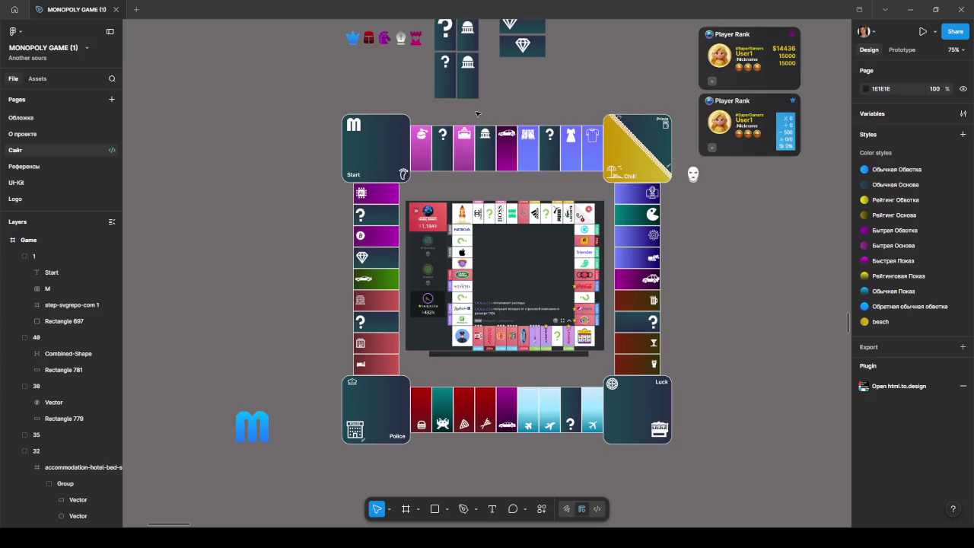
pyautogui.click(391, 121)
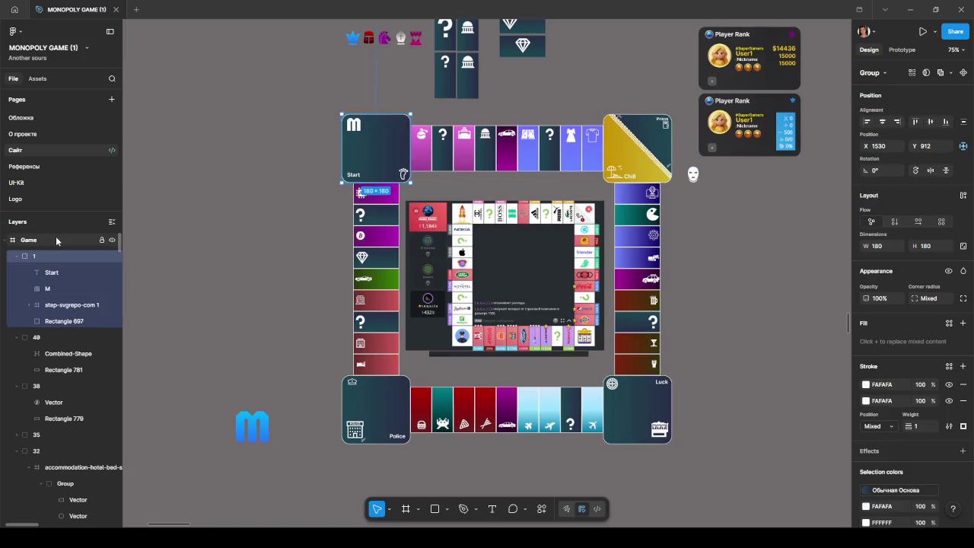
pyautogui.click(48, 244)
pyautogui.click(17, 255)
pyautogui.click(17, 271)
pyautogui.click(17, 289)
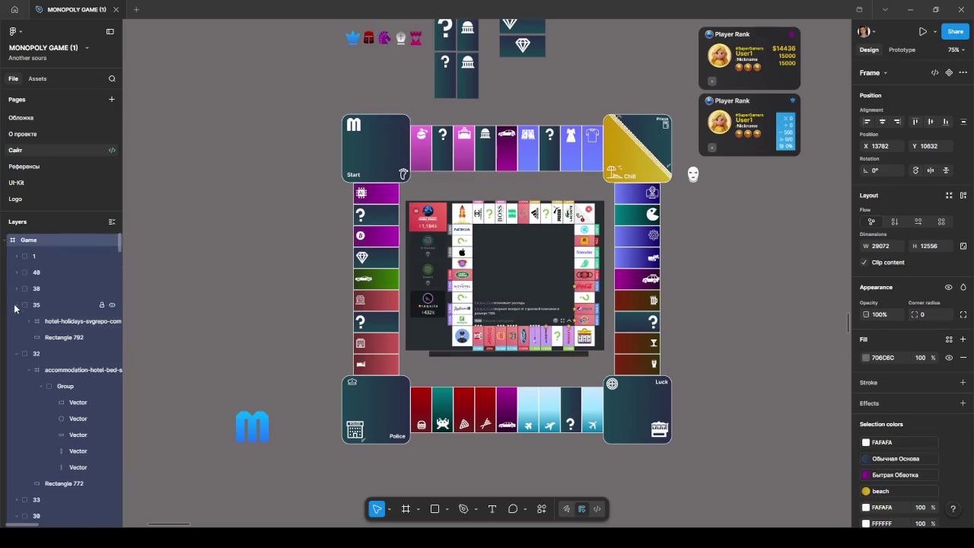
pyautogui.click(17, 321)
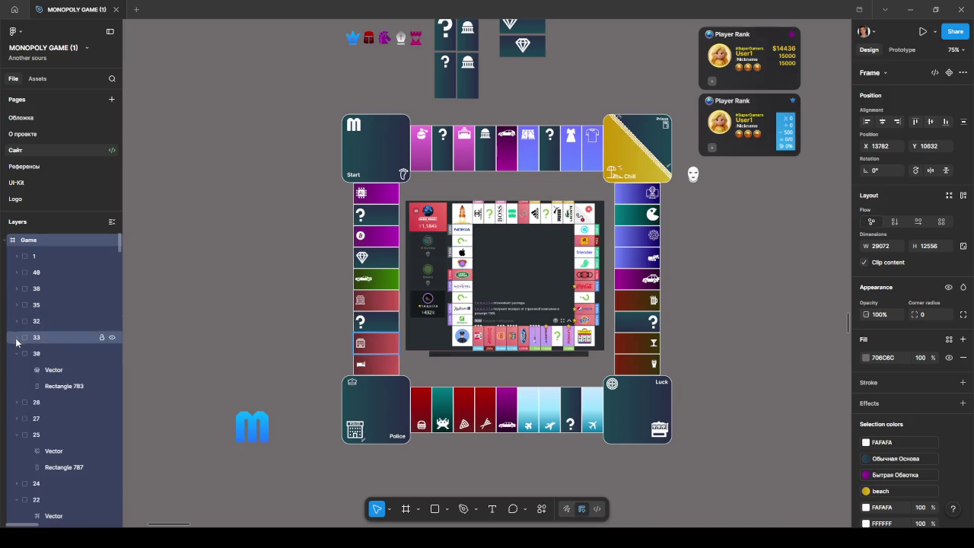
pyautogui.click(17, 353)
pyautogui.click(17, 402)
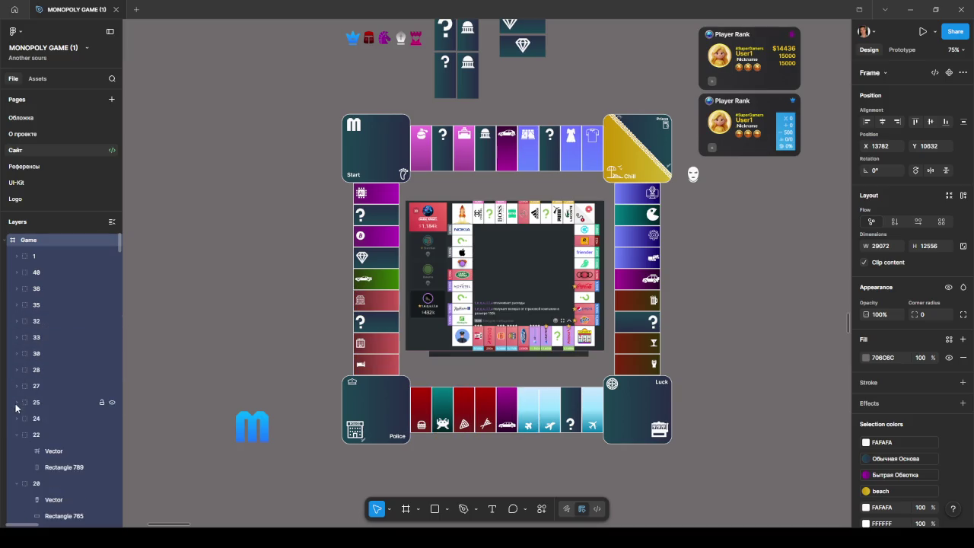
# Collapse tile layers 22, 20, 13, 14, 15, 12 and 10
pyautogui.scroll(-2, 15, 408)
pyautogui.click(16, 408)
pyautogui.click(17, 403)
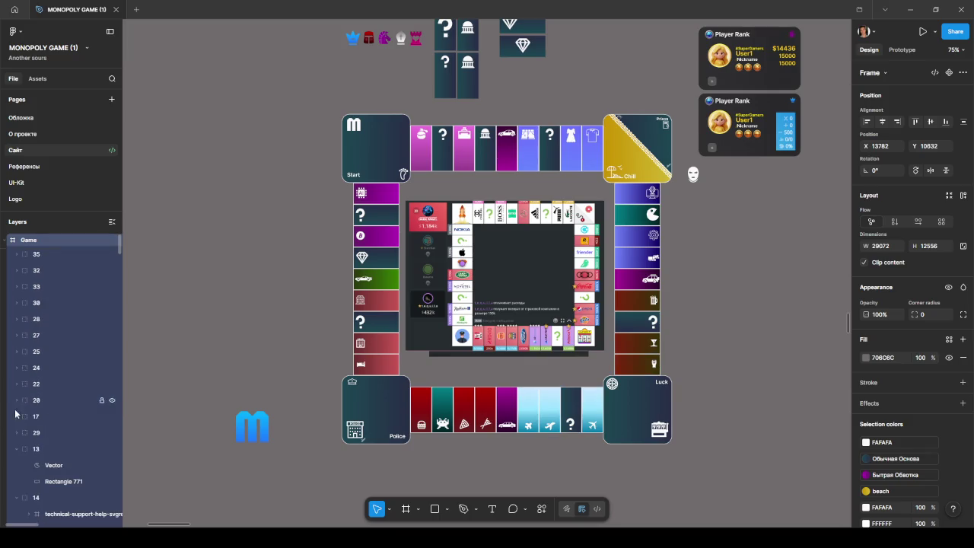
pyautogui.click(17, 449)
pyautogui.scroll(-2, 16, 419)
pyautogui.click(16, 415)
pyautogui.click(16, 431)
pyautogui.click(16, 447)
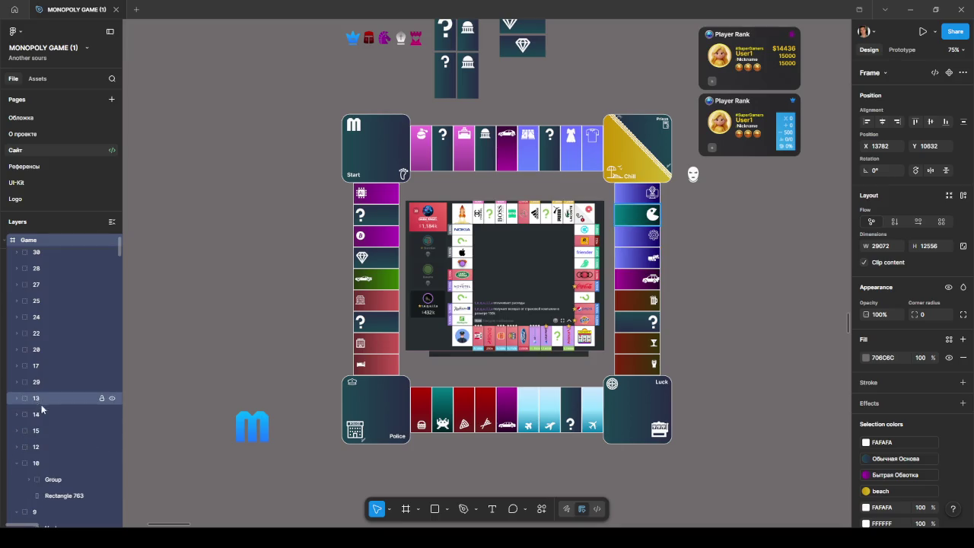
pyautogui.click(16, 463)
# Collapse tile layers 9, 7, 26, 6 and 2, then select preview image 54
pyautogui.scroll(-1, 19, 449)
pyautogui.scroll(-2, 22, 426)
pyautogui.scroll(-1, 24, 396)
pyautogui.scroll(-1, 26, 327)
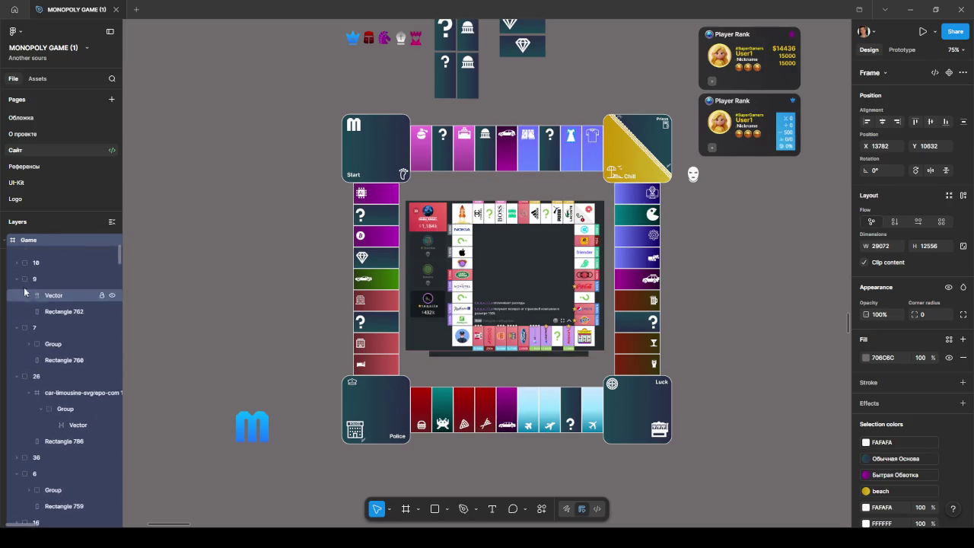
pyautogui.scroll(1, 17, 333)
pyautogui.click(14, 327)
pyautogui.click(16, 344)
pyautogui.click(16, 359)
pyautogui.click(16, 392)
pyautogui.click(16, 423)
pyautogui.scroll(-2, 20, 380)
pyautogui.click(43, 340)
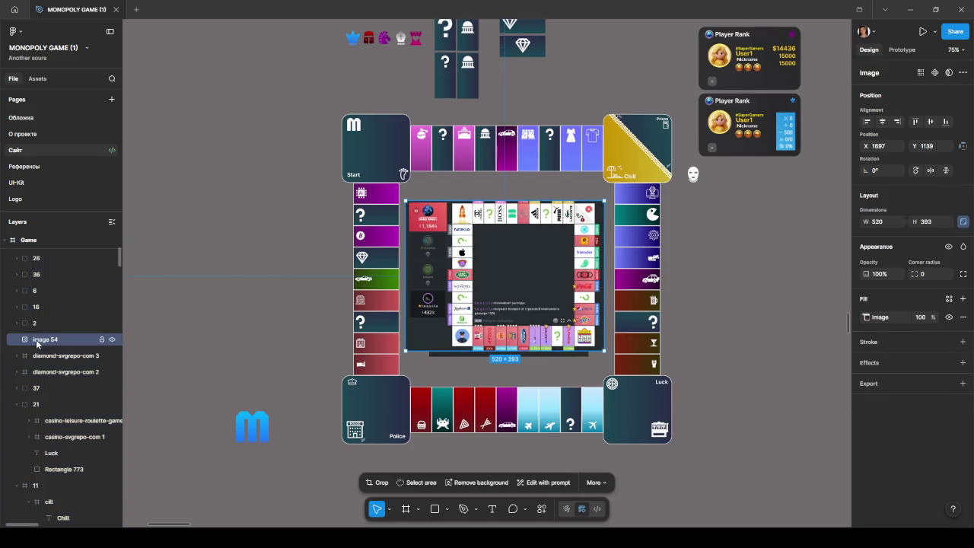
# Move image 51 out of the Monopoly board's centre to the left, below the reference screenshot
pyautogui.moveTo(492, 275)
pyautogui.mouseDown()
pyautogui.moveTo(165, 212)
pyautogui.moveTo(155, 163)
pyautogui.mouseUp()
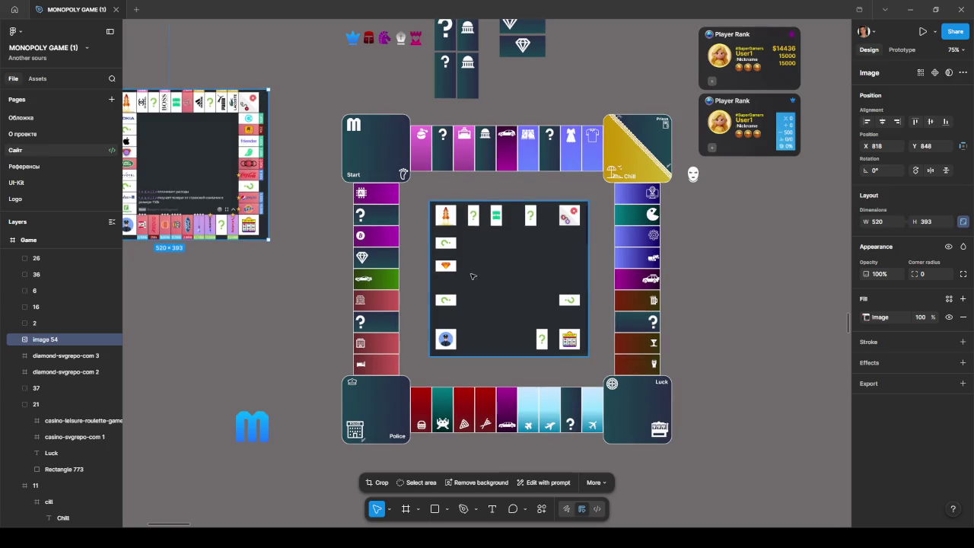
pyautogui.moveTo(484, 276)
pyautogui.mouseDown()
pyautogui.moveTo(170, 305)
pyautogui.moveTo(180, 323)
pyautogui.mouseUp()
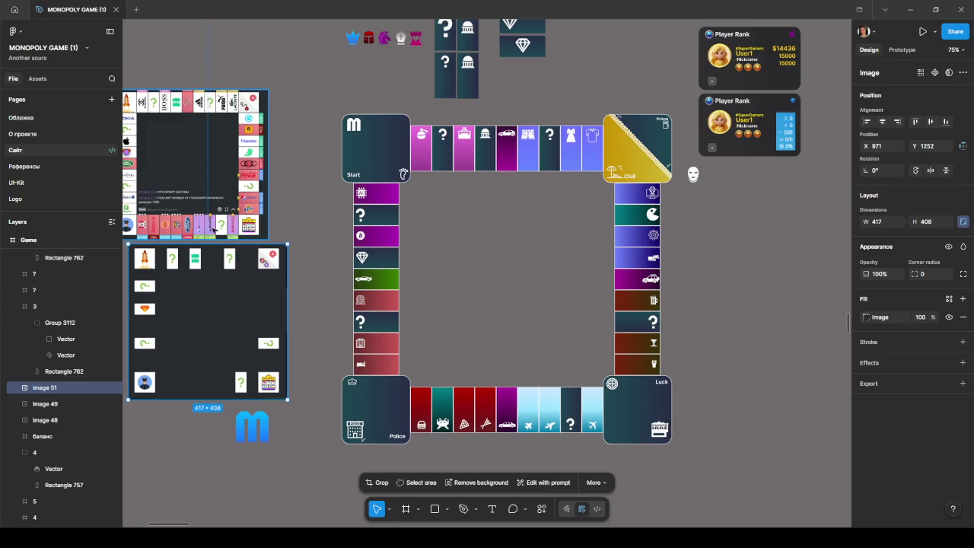
pyautogui.scroll(-3, 212, 226)
pyautogui.scroll(-2, 228, 220)
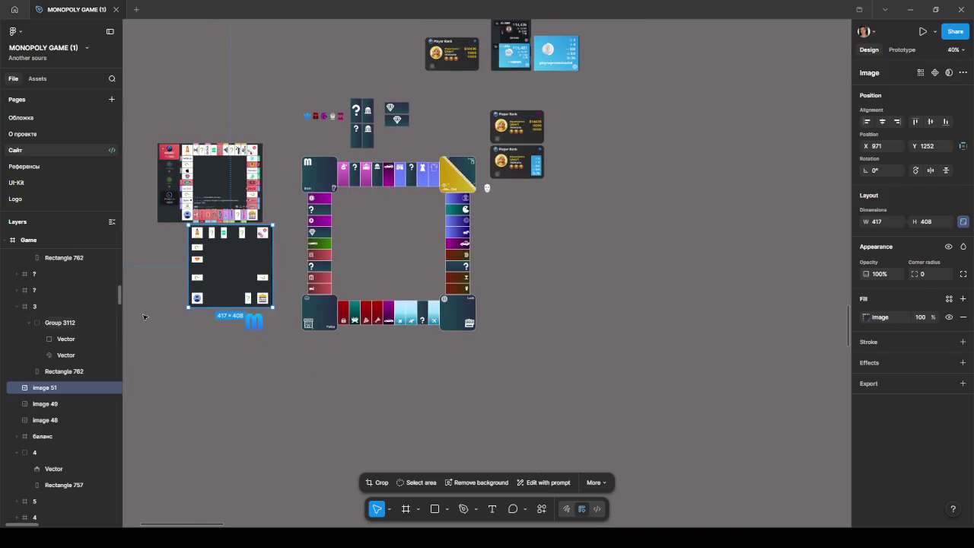
# Select the image 49, image 48 and image 54 layers in turn
pyautogui.click(43, 404)
pyautogui.click(42, 420)
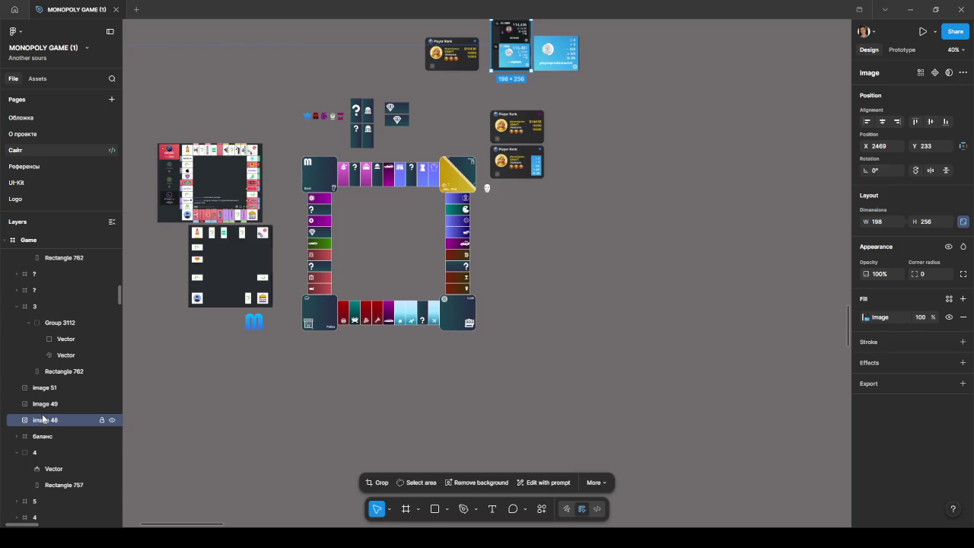
pyautogui.scroll(2, 37, 307)
pyautogui.scroll(2, 41, 308)
pyautogui.scroll(1, 34, 331)
pyautogui.scroll(2, 21, 344)
pyautogui.scroll(2, 23, 340)
pyautogui.scroll(2, 23, 341)
pyautogui.scroll(3, 25, 343)
pyautogui.scroll(2, 25, 343)
pyautogui.scroll(-5, 26, 344)
pyautogui.scroll(2, 28, 346)
pyautogui.click(43, 328)
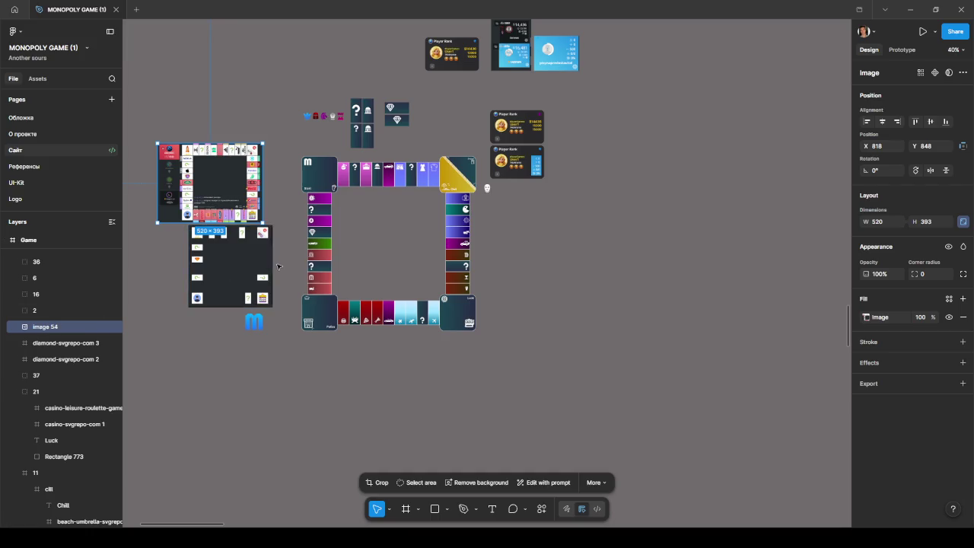
pyautogui.scroll(-3, 232, 295)
pyautogui.scroll(-2, 228, 304)
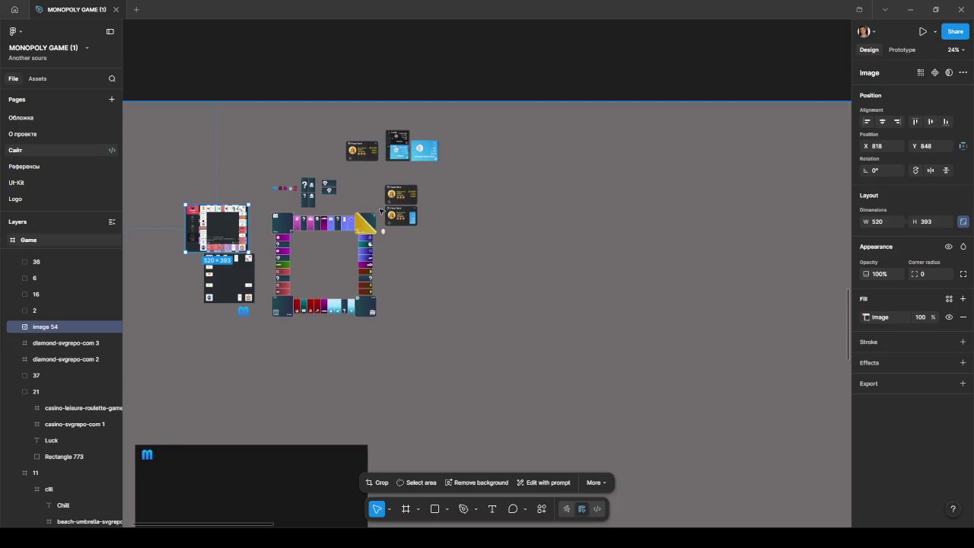
# Marquee-select just the board tiles and wrap them in a new frame
pyautogui.scroll(1, 381, 211)
pyautogui.moveTo(381, 211); pyautogui.dragTo(259, 318)
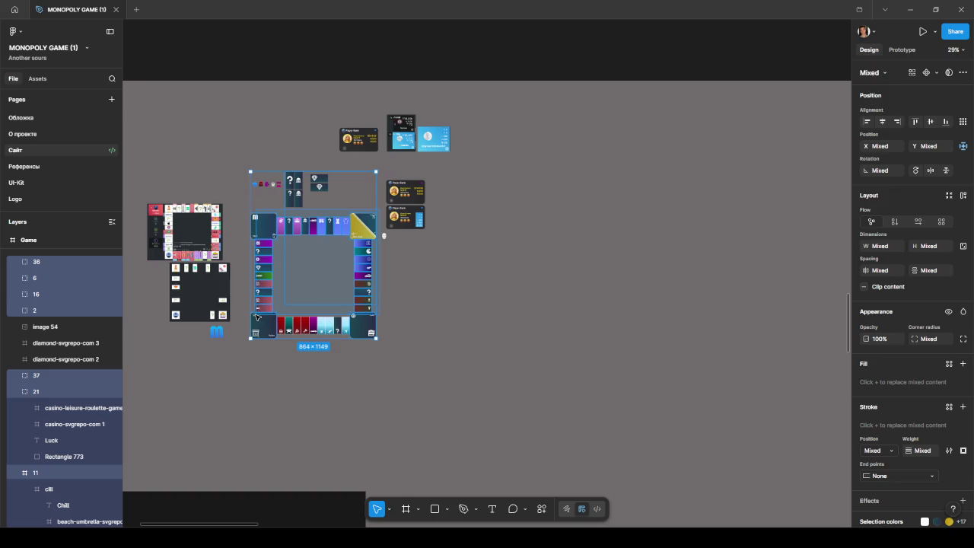
pyautogui.moveTo(257, 318); pyautogui.dragTo(240, 349)
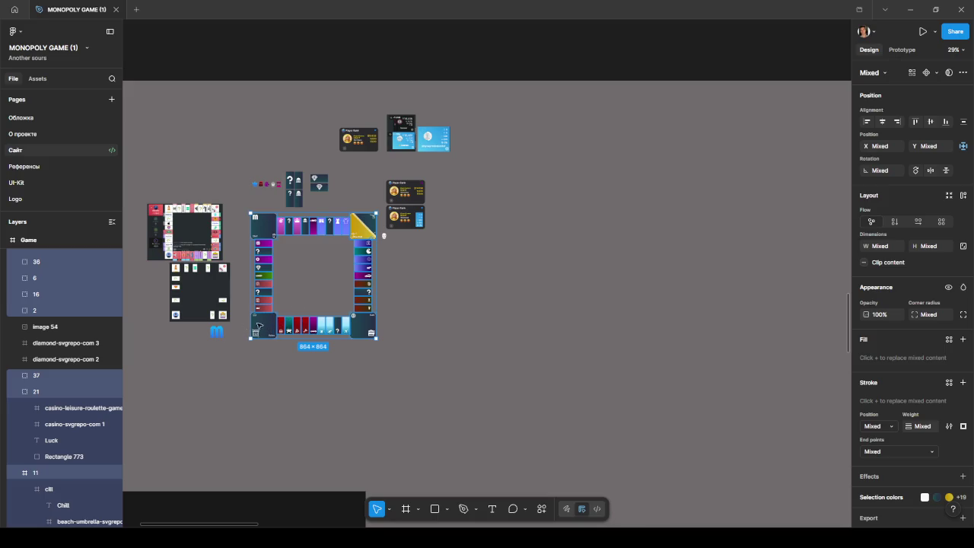
pyautogui.rightClick(266, 324)
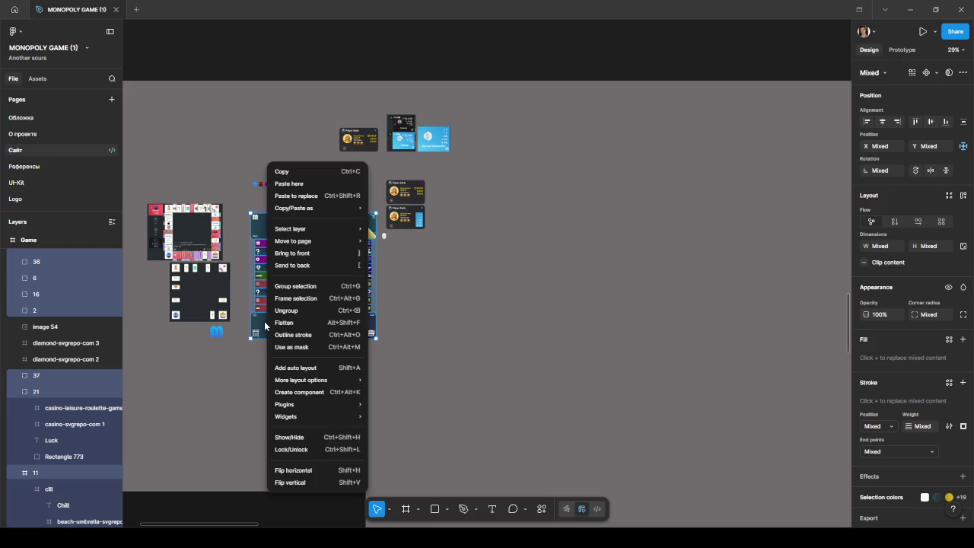
pyautogui.click(315, 305)
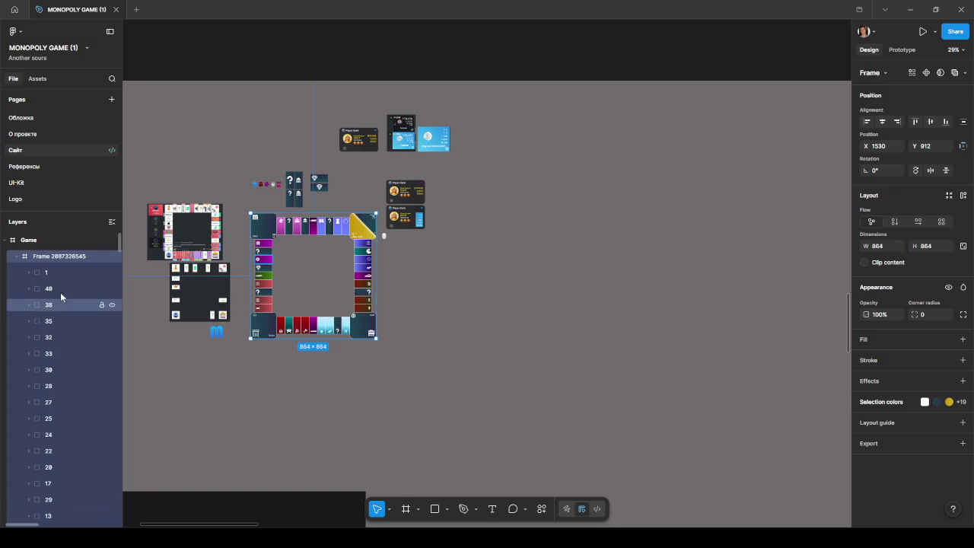
# Rename the new frame 'game fild' and nudge it slightly up-left
pyautogui.doubleClick(54, 258)
pyautogui.write('game fiel')
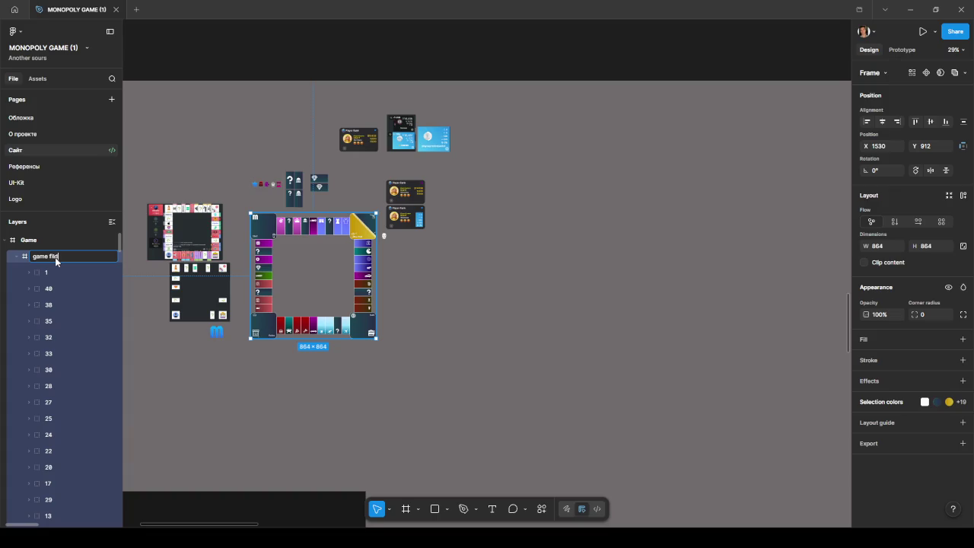
pyautogui.press('Return')
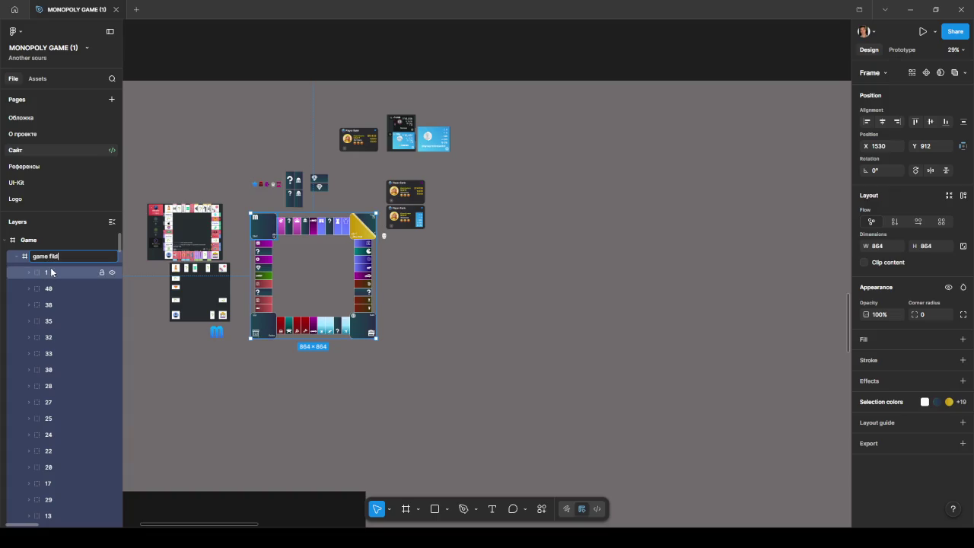
pyautogui.click(25, 257)
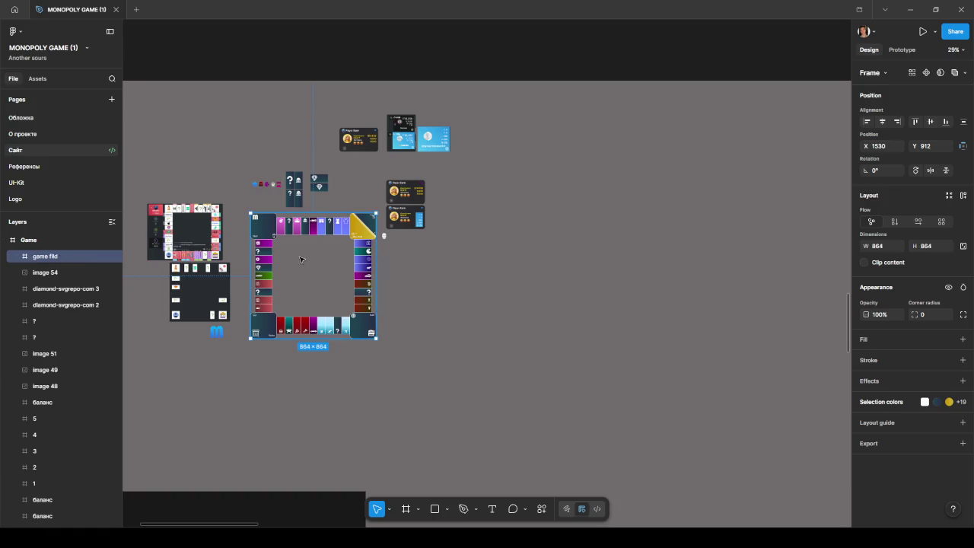
pyautogui.moveTo(312, 320); pyautogui.dragTo(307, 324)
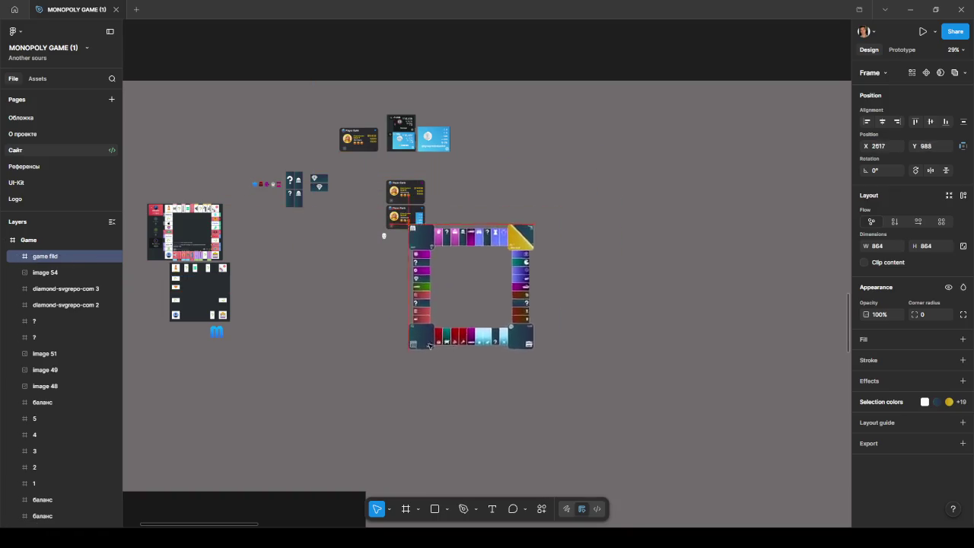
# Place the game fild frame at X 1490, Y 924, zoom to it, then minimize Figma
pyautogui.moveTo(307, 324)
pyautogui.mouseDown()
pyautogui.moveTo(508, 294)
pyautogui.moveTo(332, 325)
pyautogui.mouseUp()
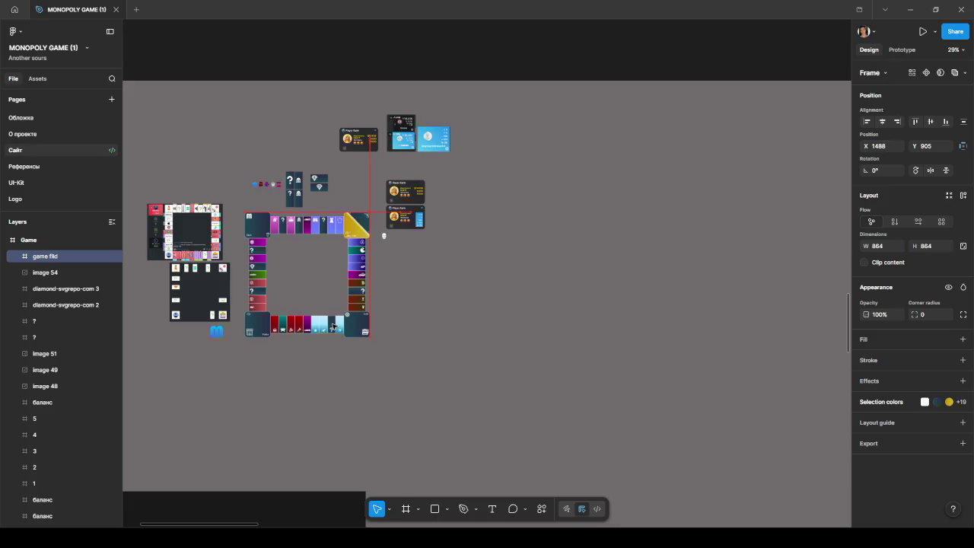
pyautogui.keyDown('ctrl'); pyautogui.scroll(5, 332, 324); pyautogui.keyUp('ctrl')
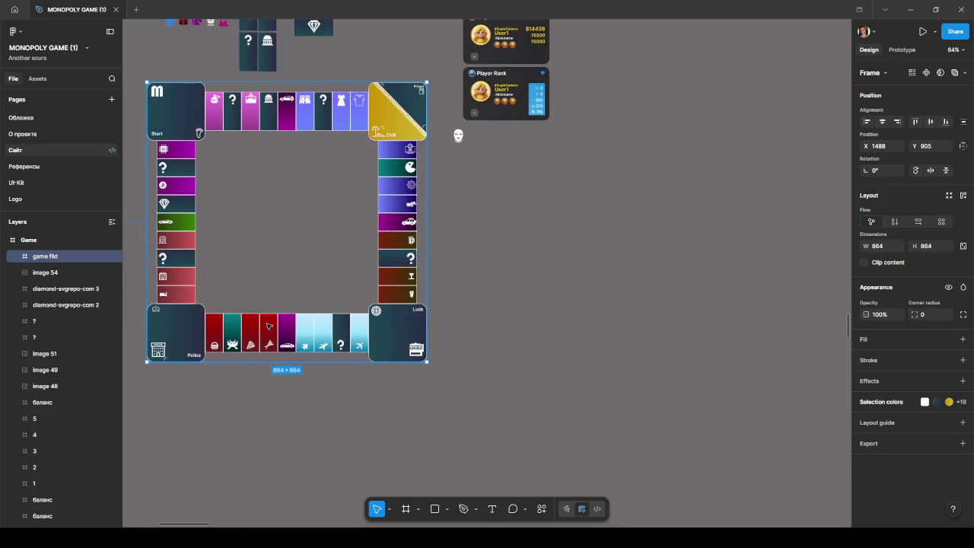
pyautogui.moveTo(270, 325); pyautogui.dragTo(272, 332)
pyautogui.hscroll(-3, 467, 300)
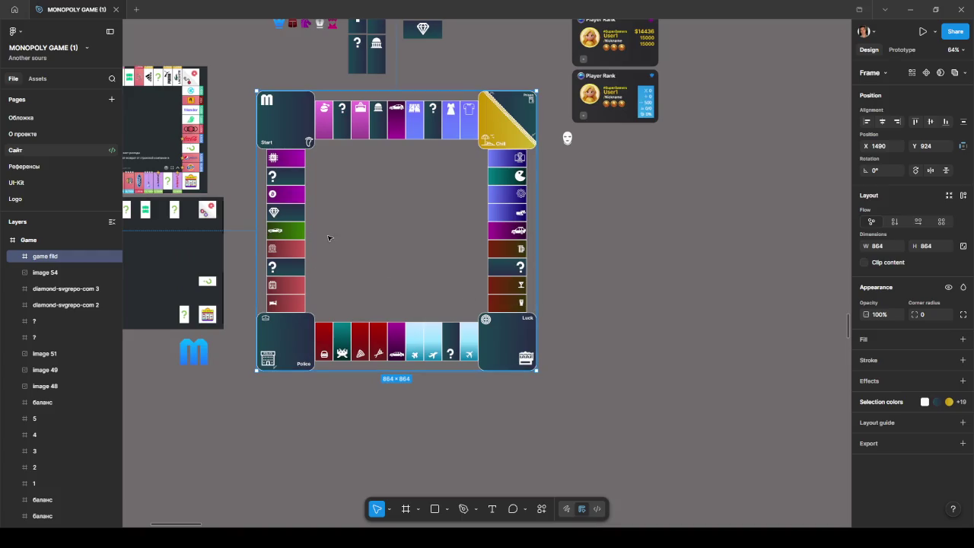
pyautogui.hotkey('shift', '2')
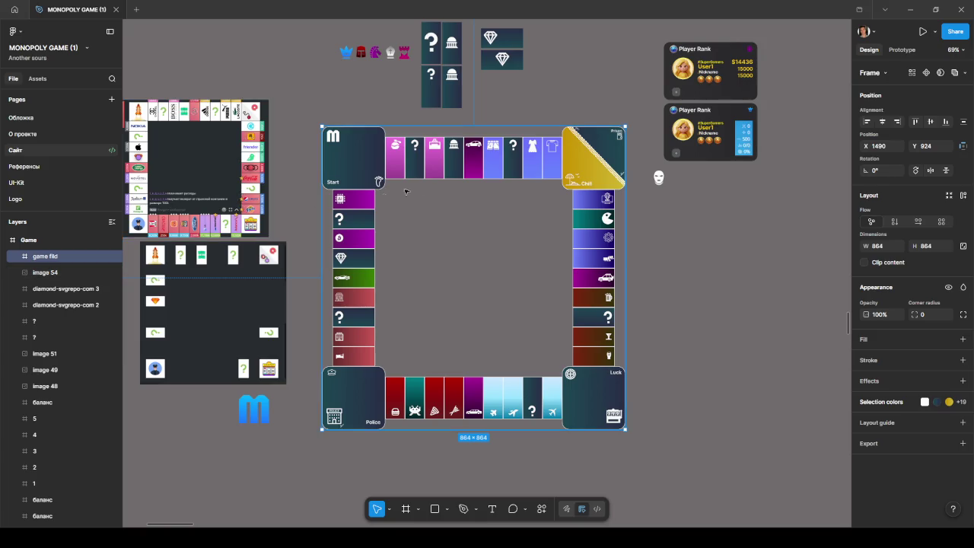
pyautogui.keyDown('ctrl'); pyautogui.scroll(1, 392, 180); pyautogui.keyUp('ctrl')
pyautogui.keyDown('ctrl'); pyautogui.scroll(1, 390, 184); pyautogui.keyUp('ctrl')
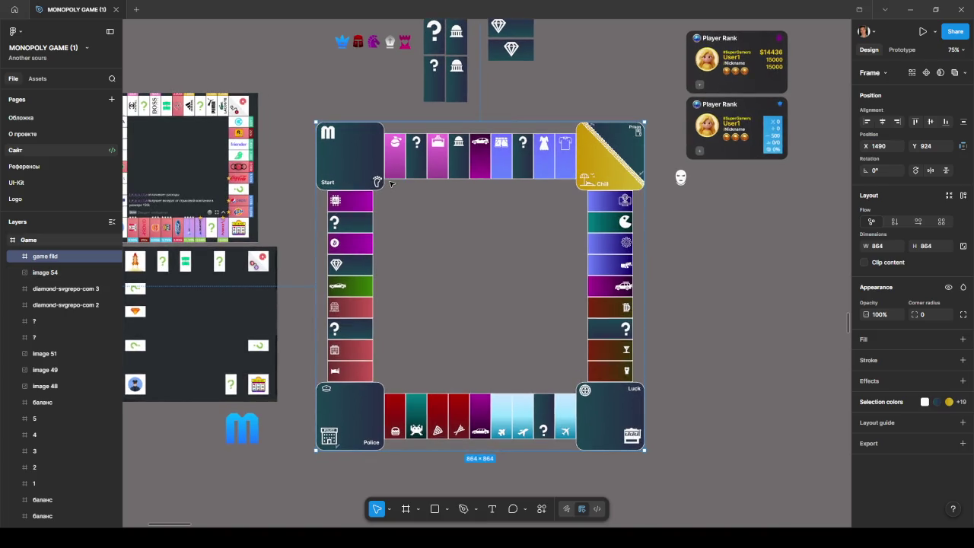
pyautogui.keyDown('ctrl'); pyautogui.scroll(-2, 389, 183); pyautogui.keyUp('ctrl')
pyautogui.keyDown('ctrl'); pyautogui.scroll(3, 391, 185); pyautogui.keyUp('ctrl')
pyautogui.keyDown('ctrl'); pyautogui.scroll(-2, 393, 186); pyautogui.keyUp('ctrl')
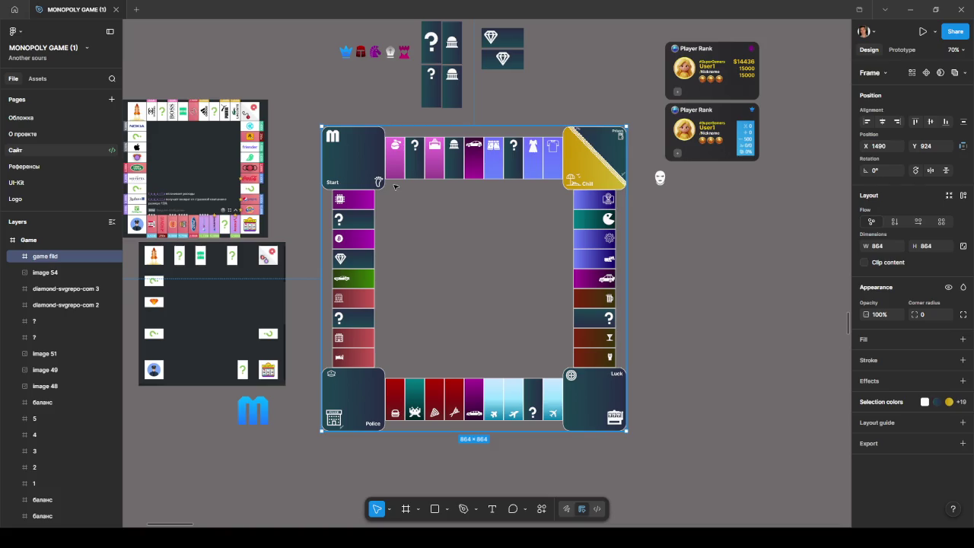
pyautogui.click(909, 9)
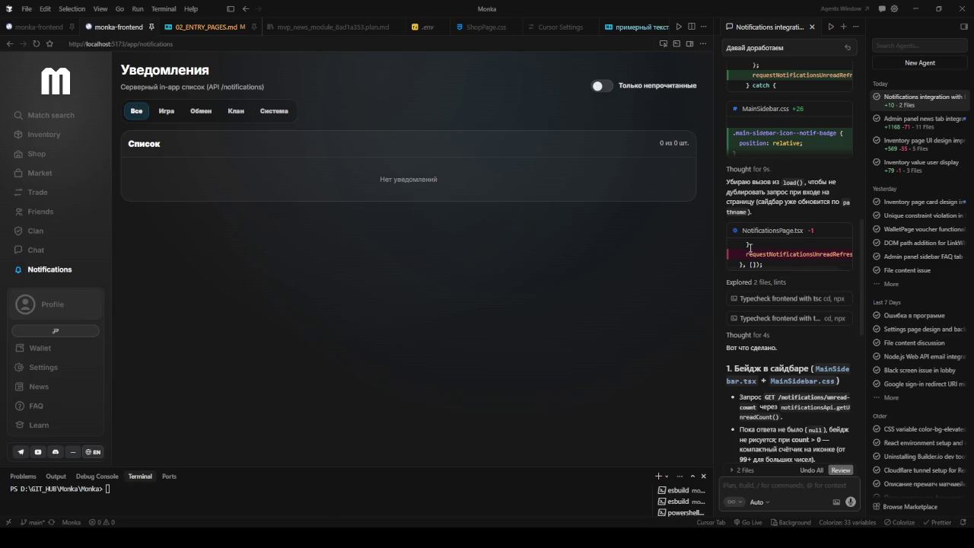
pyautogui.scroll(2, 779, 204)
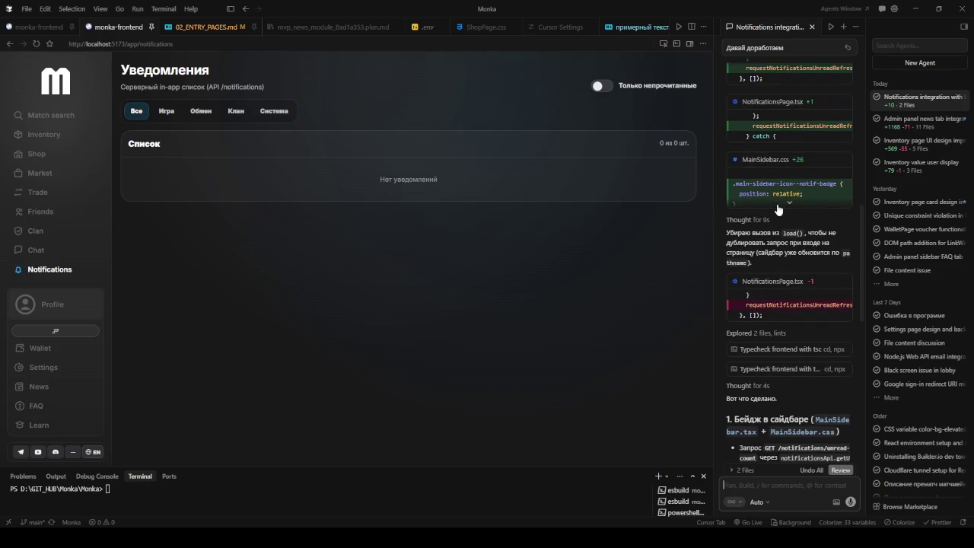
pyautogui.scroll(3, 776, 205)
pyautogui.scroll(2, 774, 206)
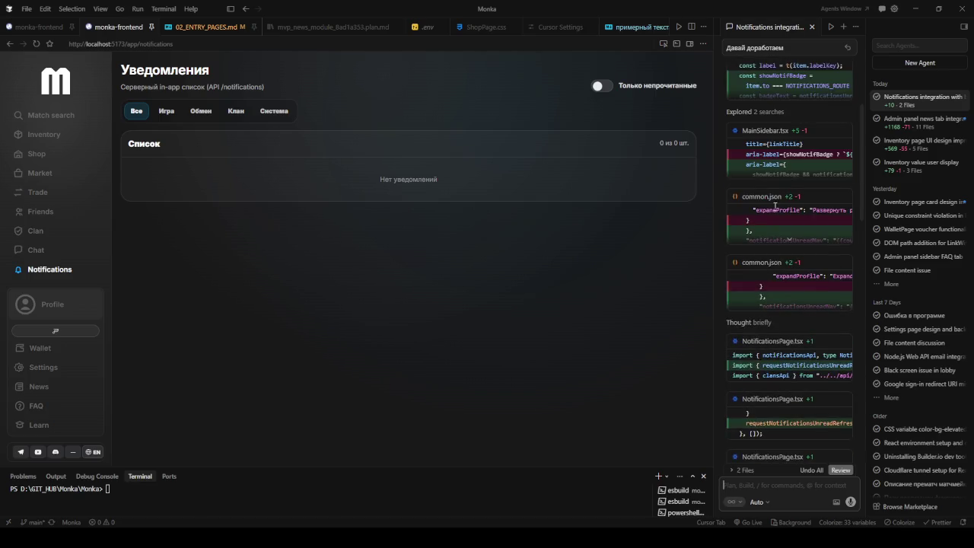
pyautogui.scroll(2, 774, 205)
pyautogui.scroll(2, 773, 207)
pyautogui.scroll(-5, 771, 211)
pyautogui.scroll(-4, 770, 208)
pyautogui.scroll(-5, 770, 207)
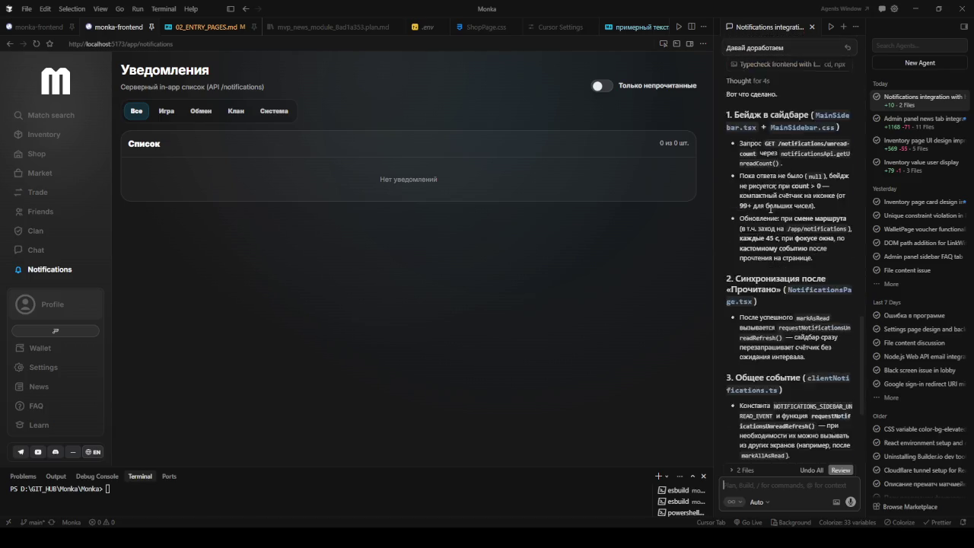
pyautogui.scroll(1, 771, 208)
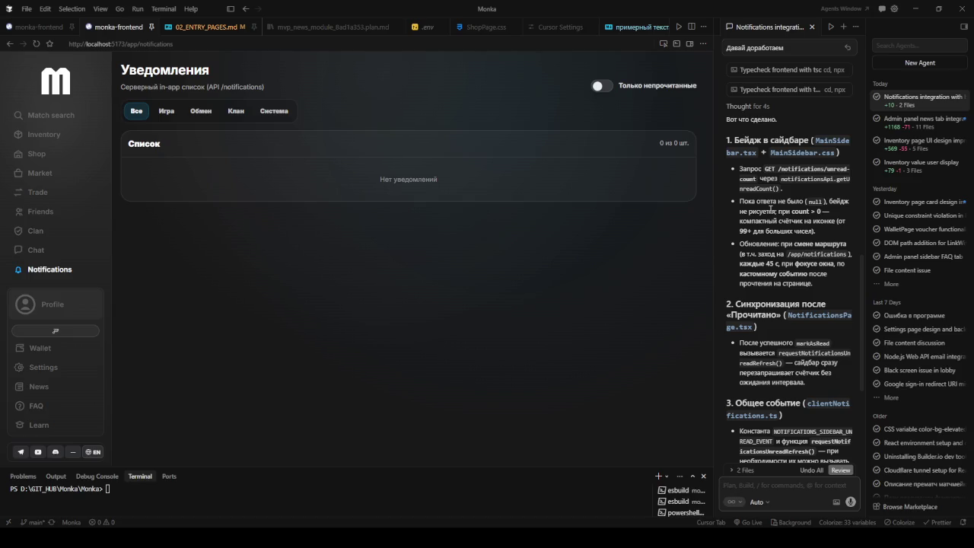
pyautogui.scroll(-2, 779, 213)
pyautogui.scroll(-4, 780, 251)
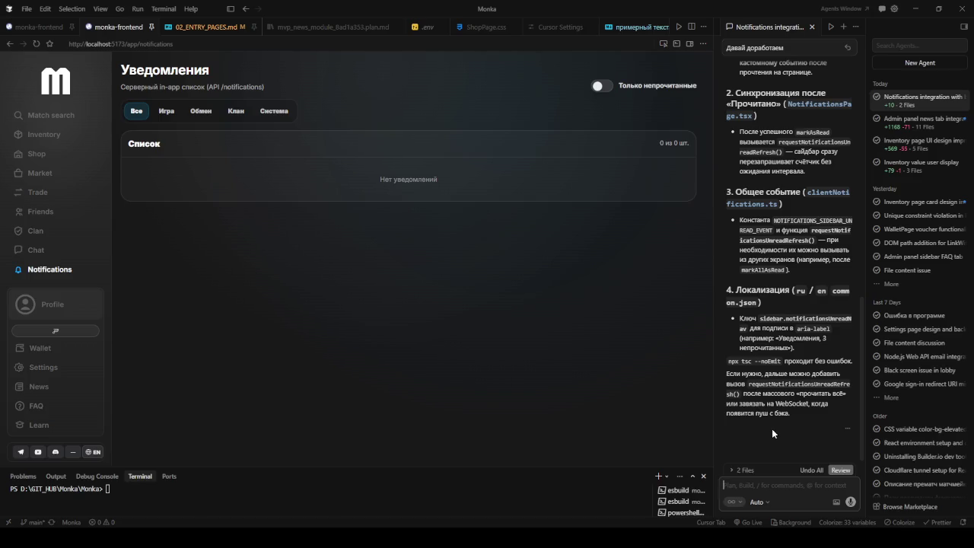
pyautogui.click(773, 483)
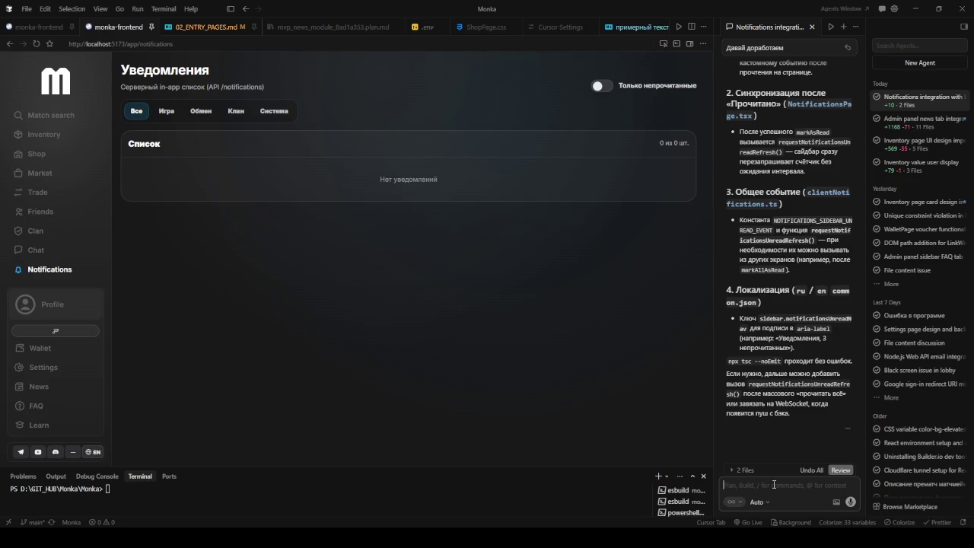
# Send the agent 'объясни сначала о чем речь' asking it to explain first
pyautogui.write('о')
pyautogui.press('BackSpace')
pyautogui.write('объясни сначала о чем речь')
pyautogui.press('Return')
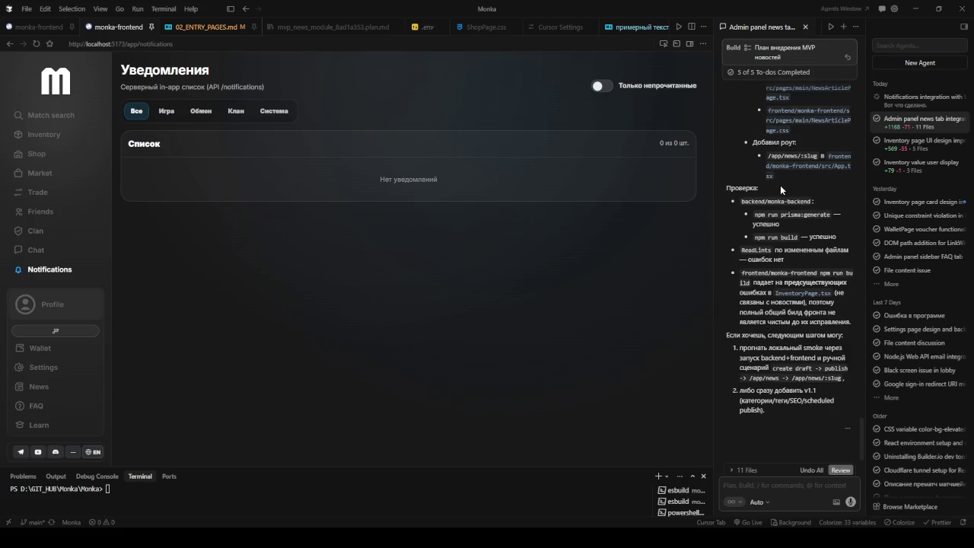
# Open the admin news section in the other monka-frontend tab, then check Figma and return to Cursor
pyautogui.click(46, 27)
pyautogui.click(47, 212)
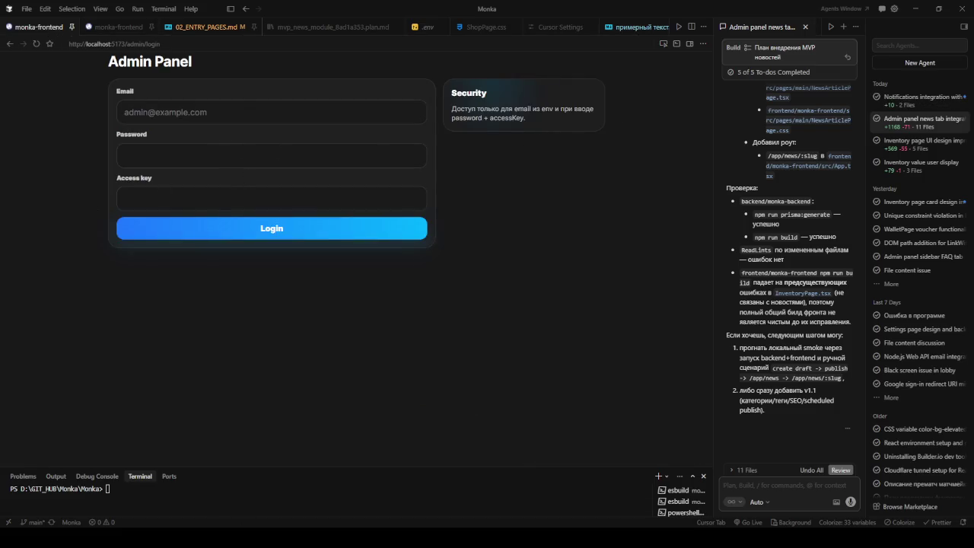
pyautogui.hotkey('alt', 'Tab')
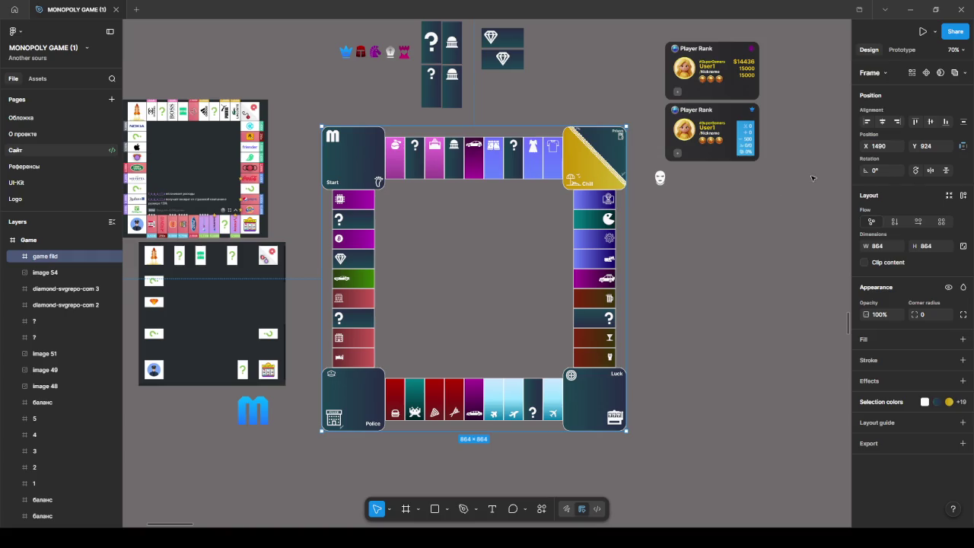
pyautogui.click(910, 9)
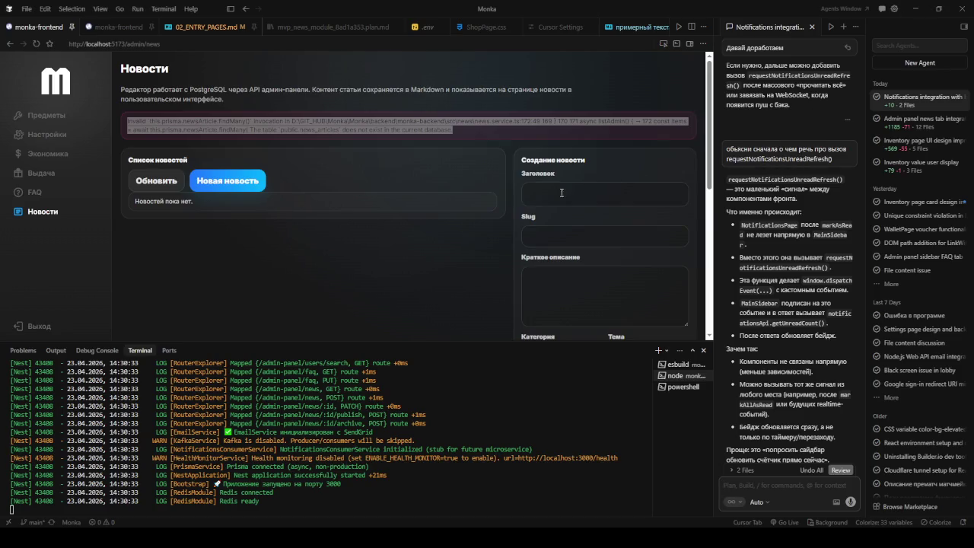
# View the user News page in English in an enlarged preview, then open the Admin panel news chat
pyautogui.click(36, 44)
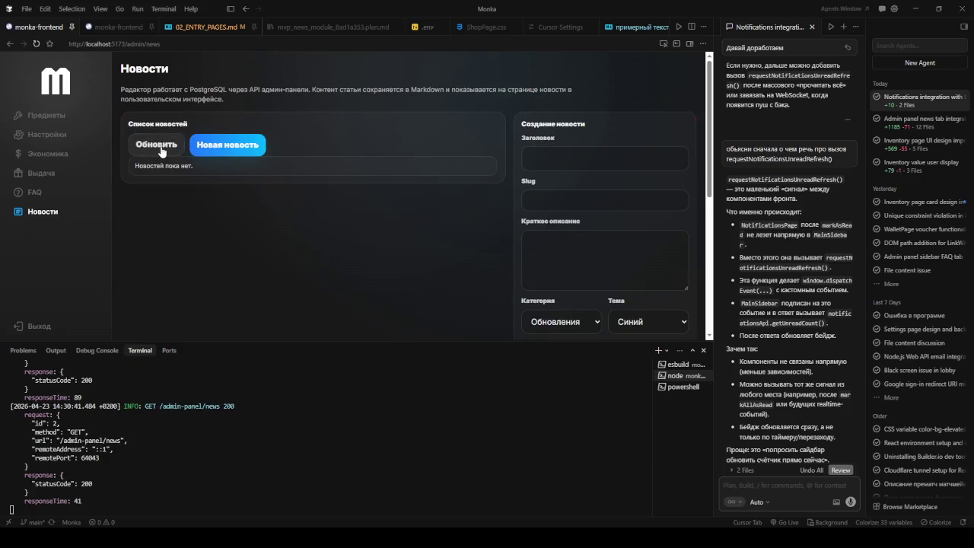
pyautogui.click(114, 26)
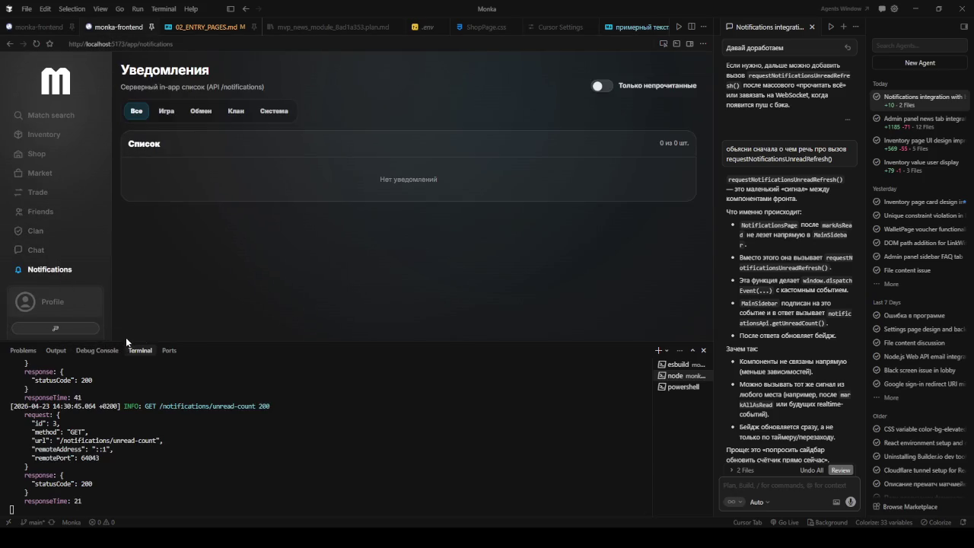
pyautogui.moveTo(233, 341); pyautogui.dragTo(233, 438)
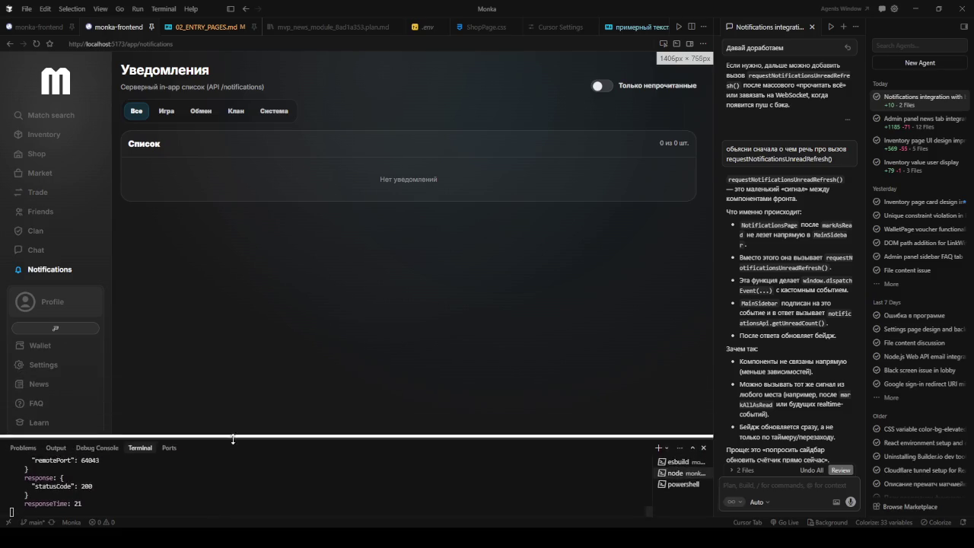
pyautogui.click(38, 384)
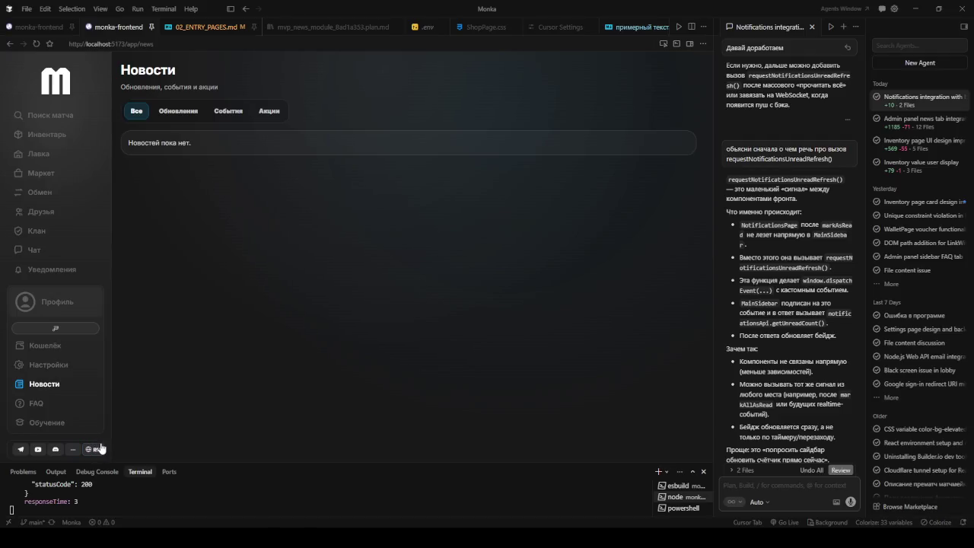
pyautogui.click(97, 449)
pyautogui.click(96, 428)
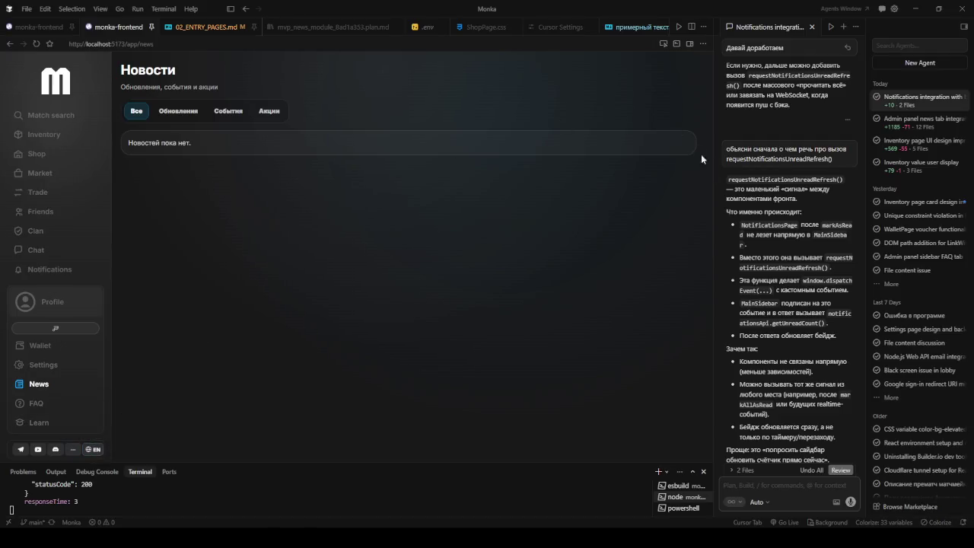
pyautogui.click(915, 128)
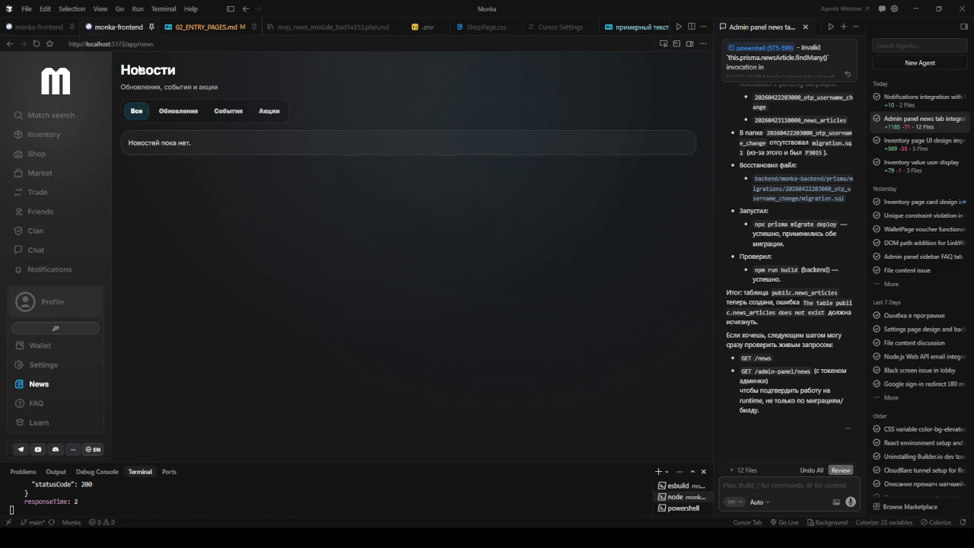
# In the admin news editor, switch Статус to published and back to draft, then enable the element picker
pyautogui.click(28, 27)
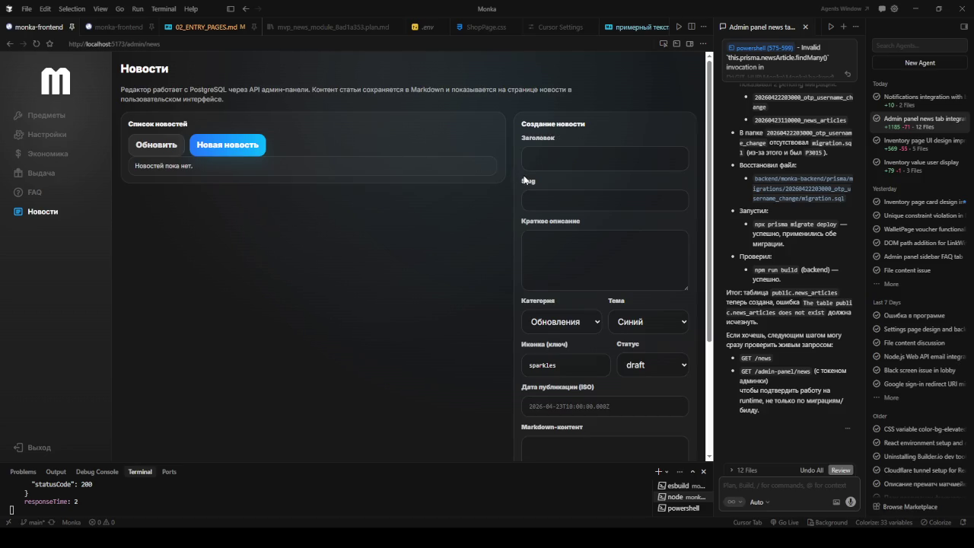
pyautogui.scroll(-2, 542, 194)
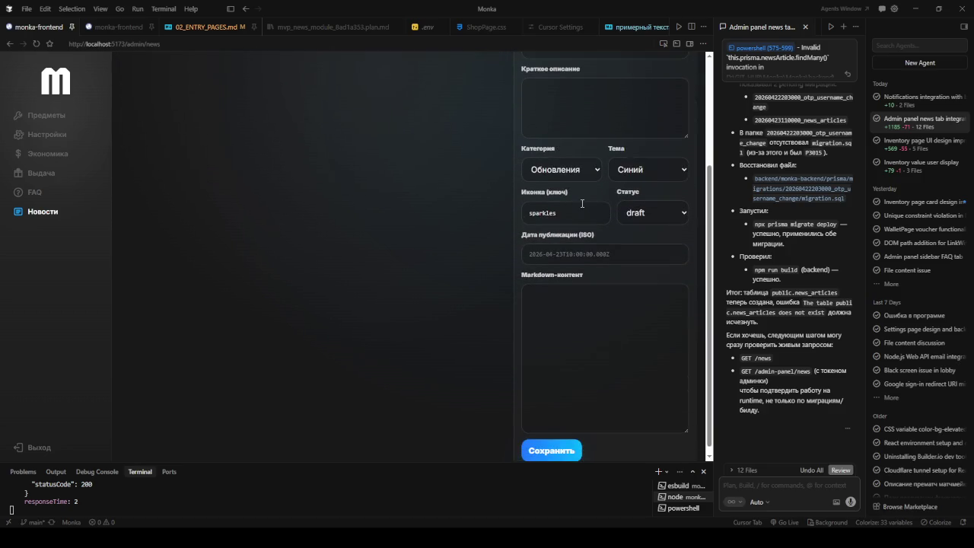
pyautogui.scroll(2, 586, 225)
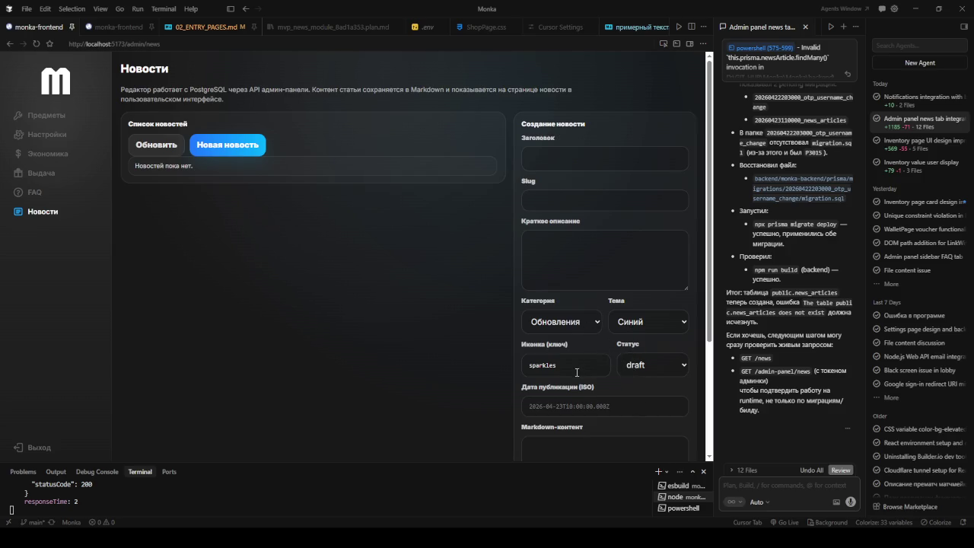
pyautogui.click(648, 366)
pyautogui.click(646, 396)
pyautogui.click(657, 367)
pyautogui.click(650, 379)
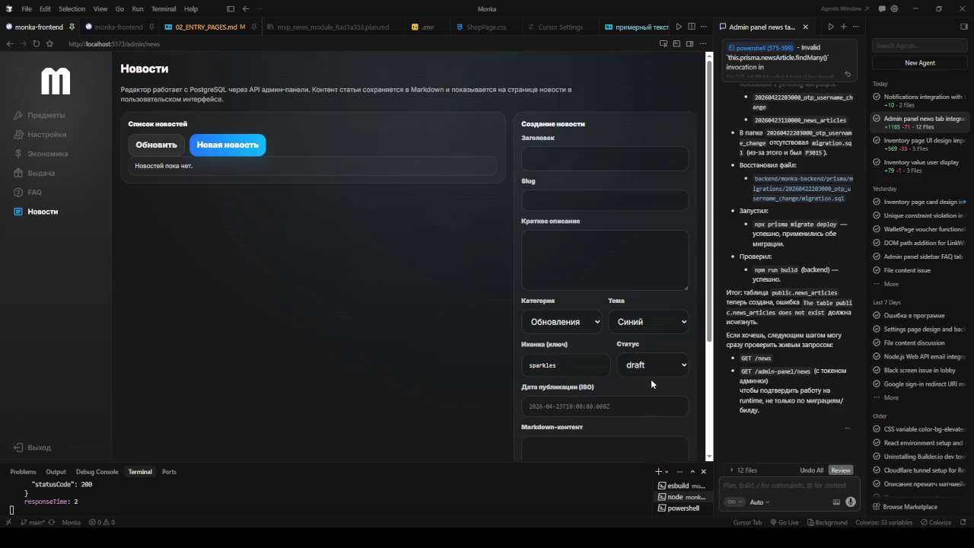
pyautogui.click(659, 43)
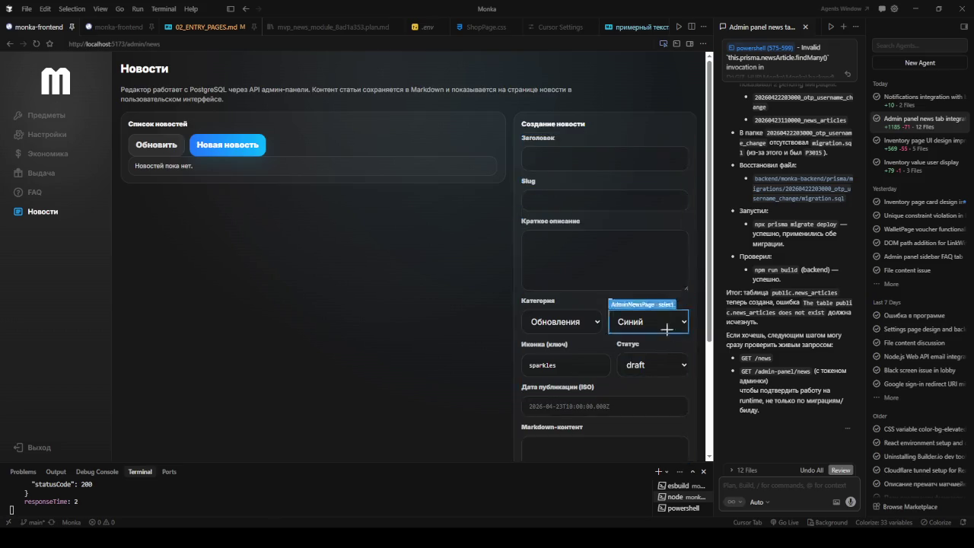
# Attach the Статус select and ask 'ожем выпадающие списки по умолчаинию нормальны поставить?'
pyautogui.click(666, 365)
pyautogui.write('а мы м')
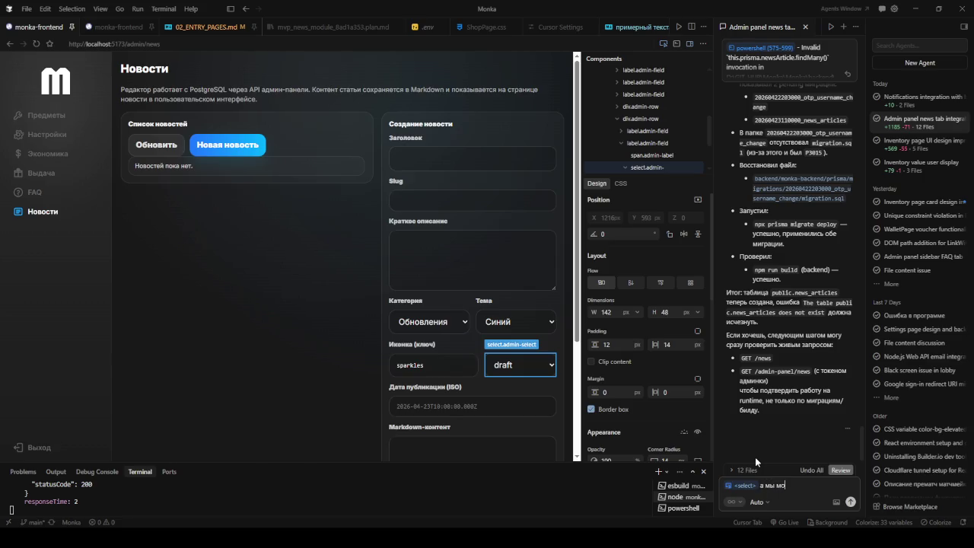
pyautogui.write('ож')
pyautogui.write('ем ')
pyautogui.write('выпадаю')
pyautogui.write('щие спи')
pyautogui.write('ски по умо')
pyautogui.write('лчаи')
pyautogui.write('нию нормальны')
pyautogui.write(' поставить?')
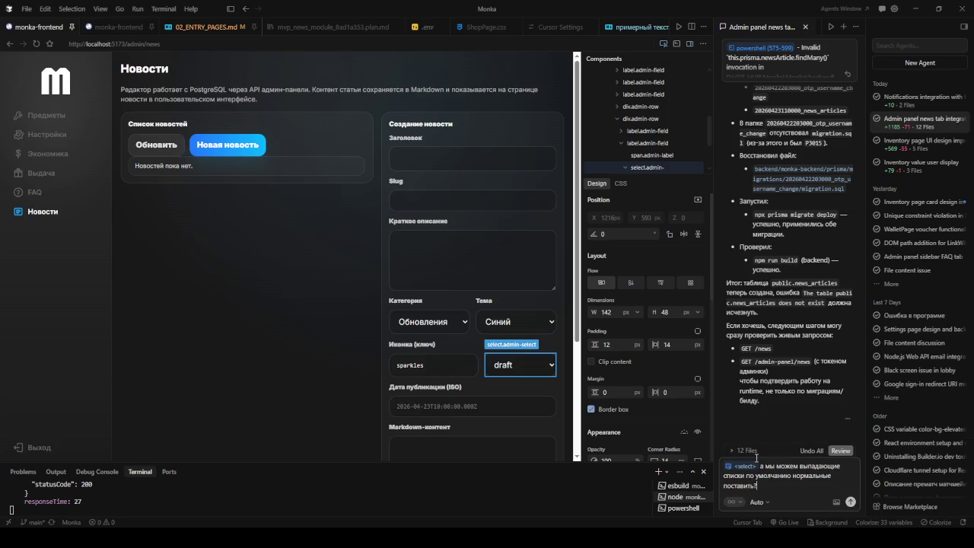
pyautogui.press('Return')
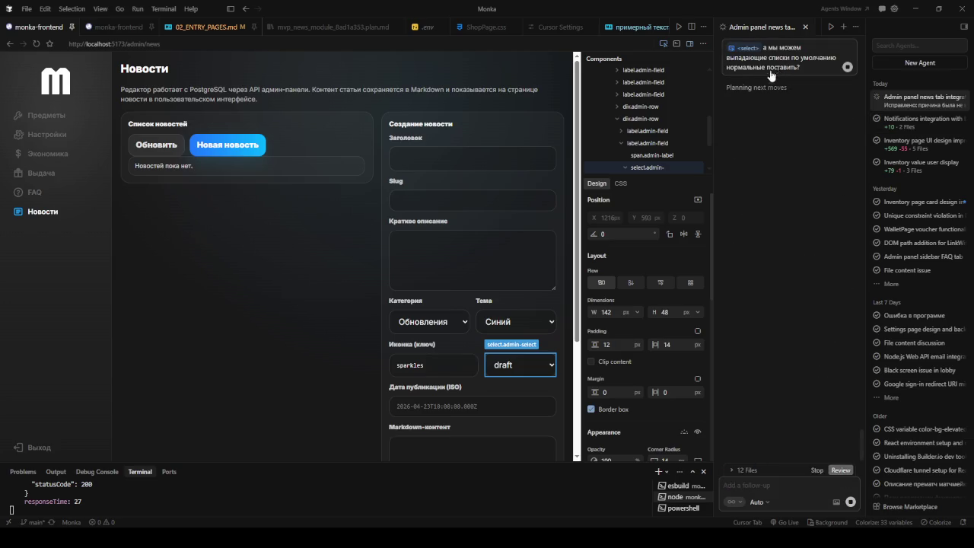
# Cancel the request and resend the dropdown question extended with 'на всем сайте'
pyautogui.click(688, 44)
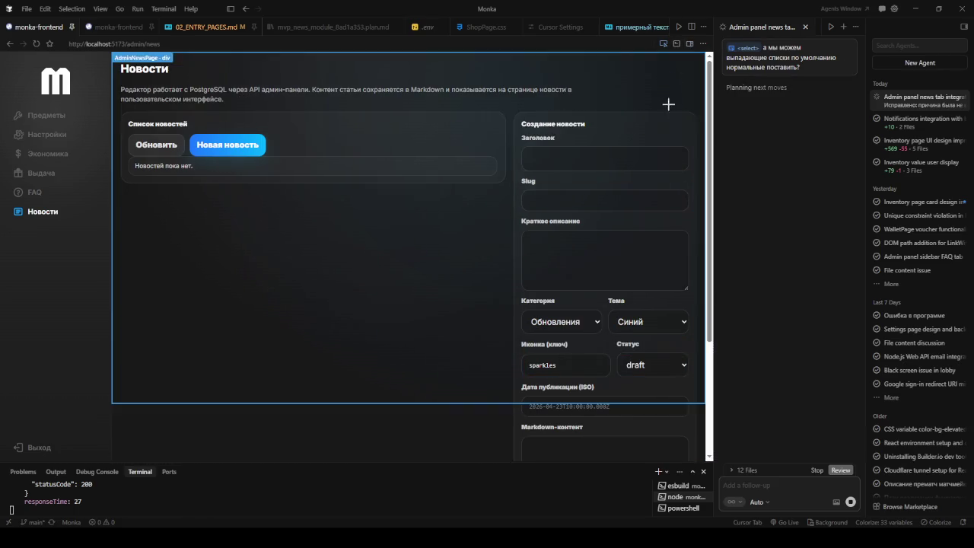
pyautogui.click(664, 43)
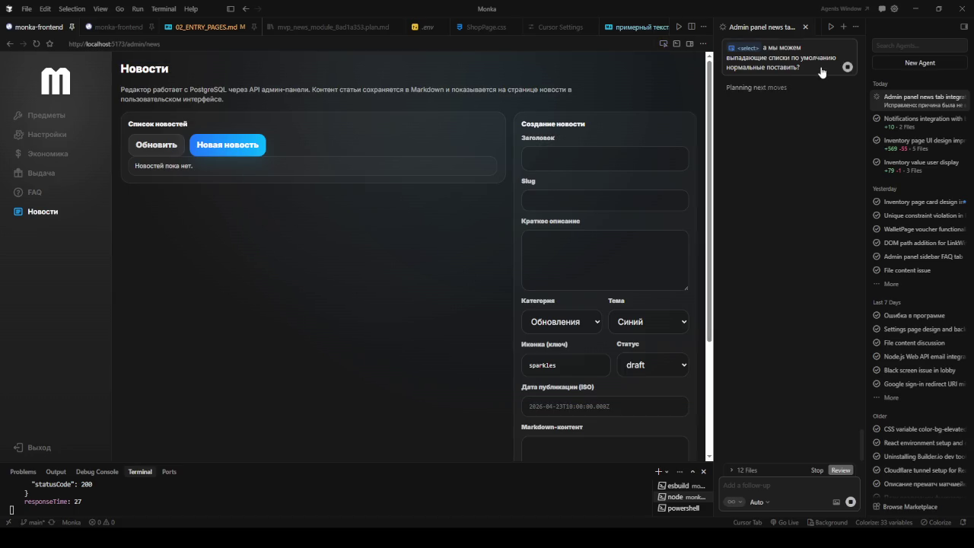
pyautogui.click(846, 67)
pyautogui.press('BackSpace')
pyautogui.write('на всем сайте')
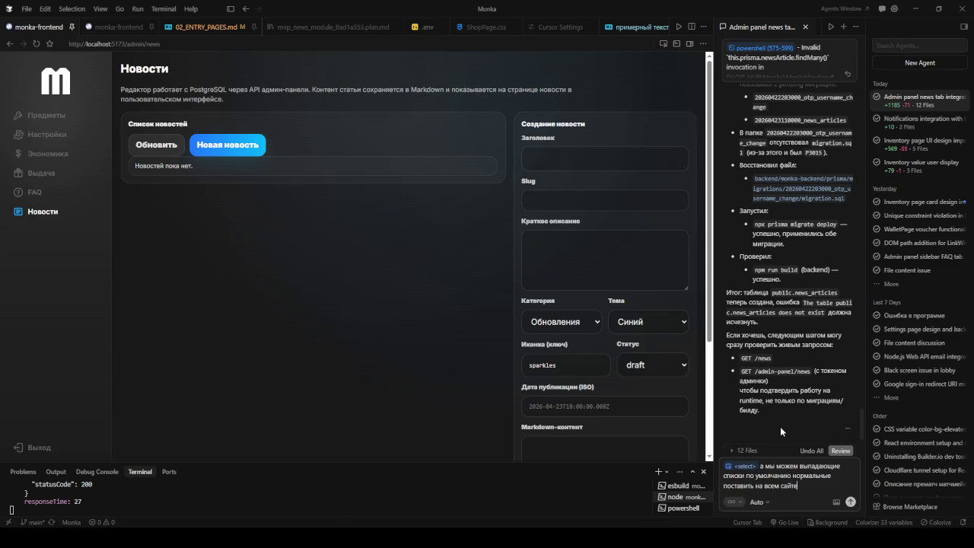
pyautogui.press('Return')
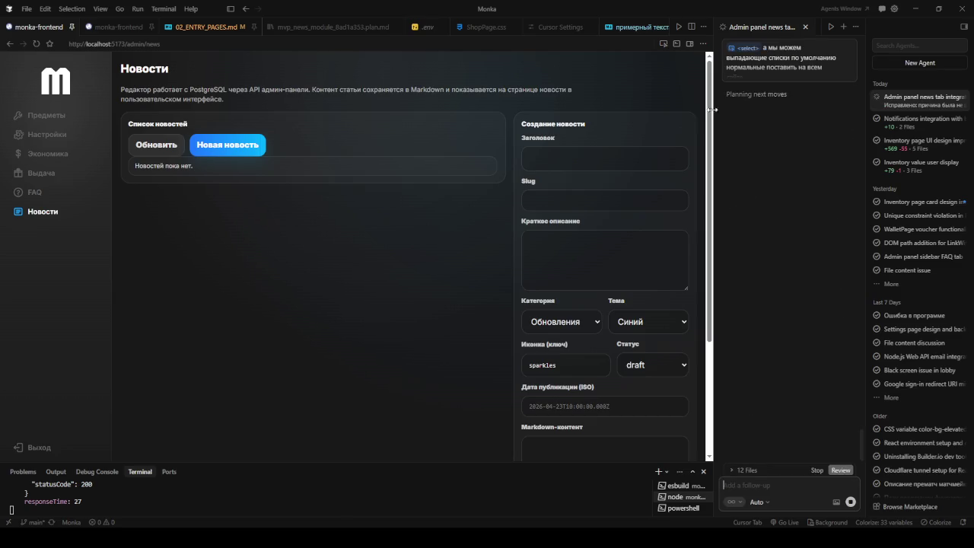
pyautogui.scroll(-2, 617, 205)
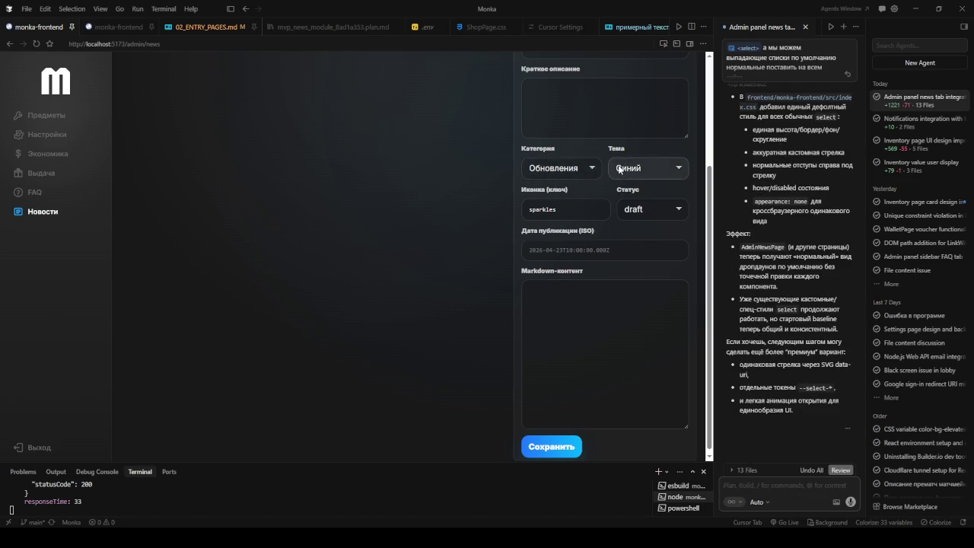
# Reload the preview to see the restyled selects and reopen the sent prompt for editing
pyautogui.click(35, 43)
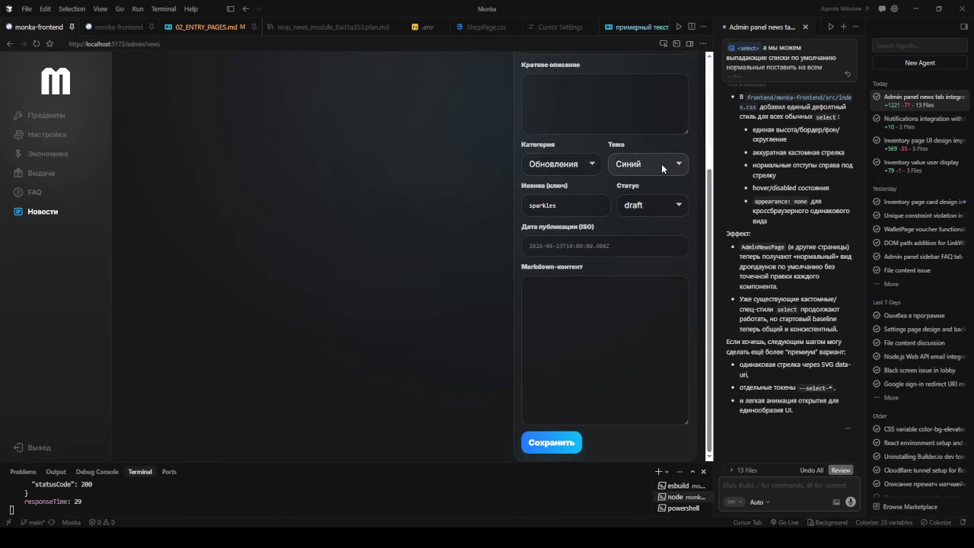
pyautogui.click(806, 62)
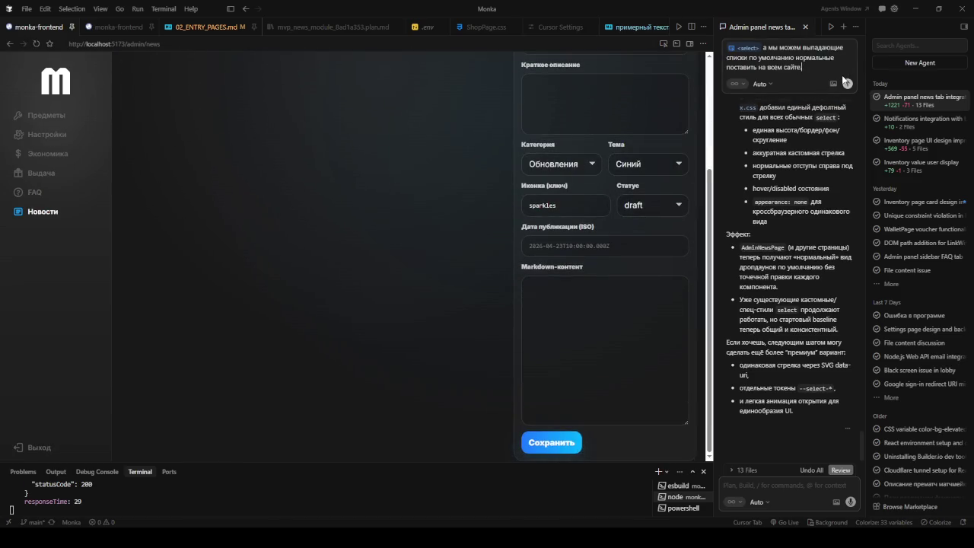
# Resend the agent prompt with 'про раскрывающуюся часть' added and a pasted screenshot attached
pyautogui.write('про ра')
pyautogui.write('скрываю')
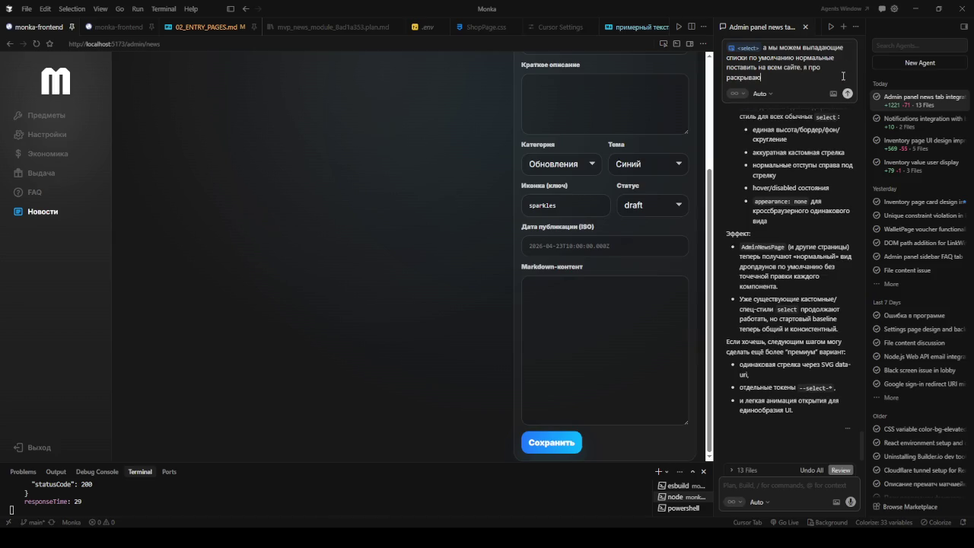
pyautogui.write('щуюся часть')
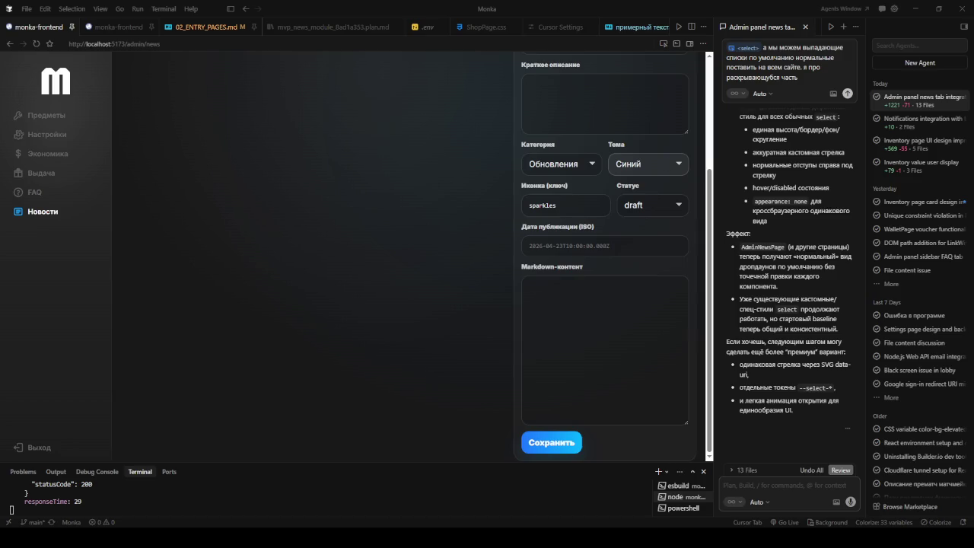
pyautogui.hotkey('ctrl', 'v')
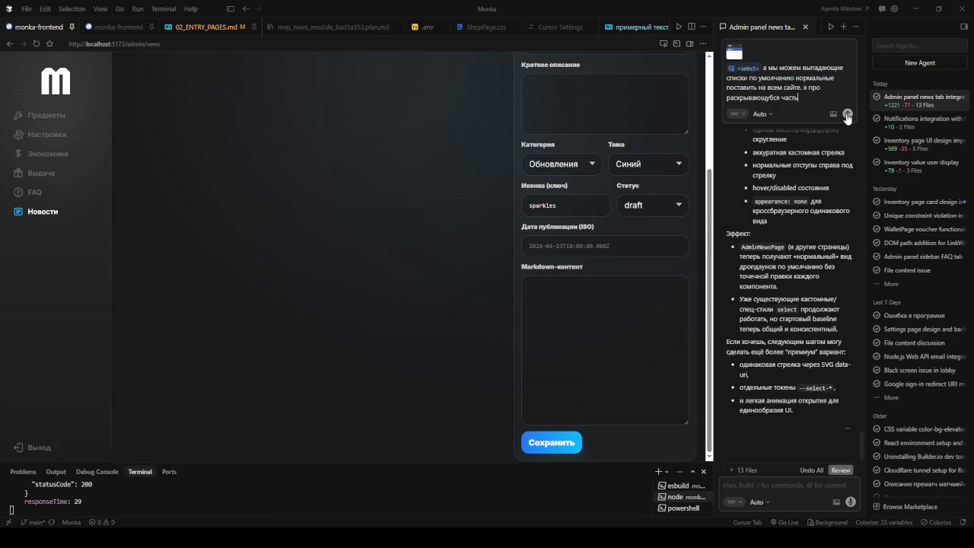
pyautogui.click(847, 114)
pyautogui.click(613, 144)
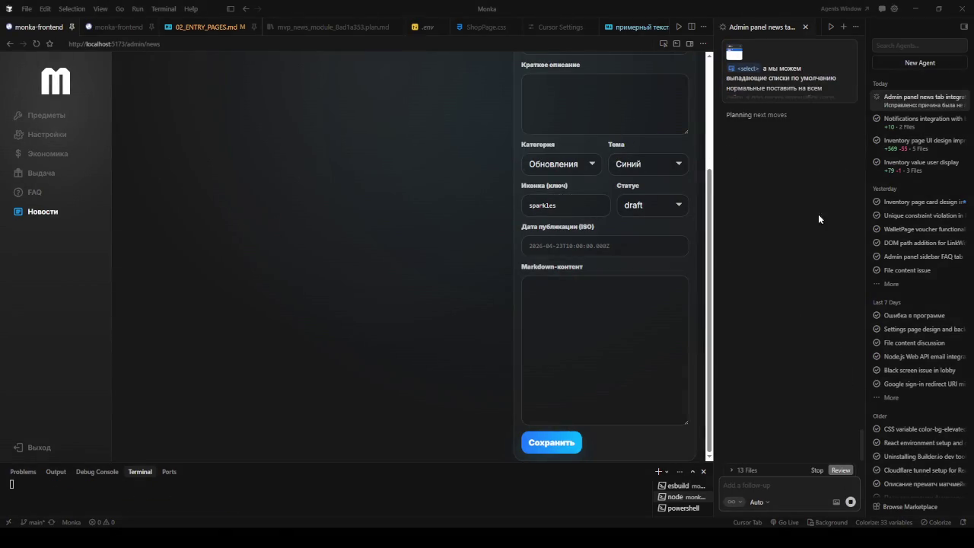
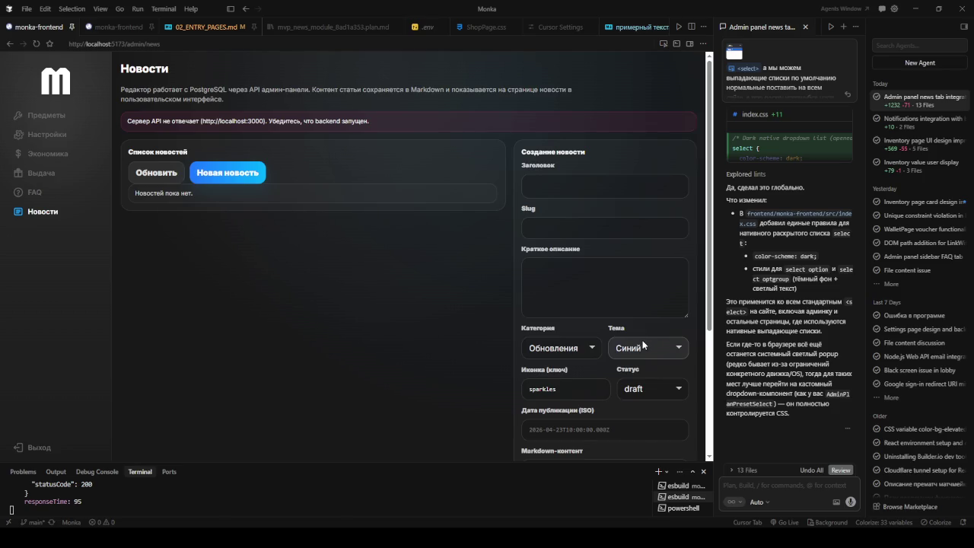
# Reload the admin news page and ask the agent to make the attached publication date input convenient too
pyautogui.click(35, 43)
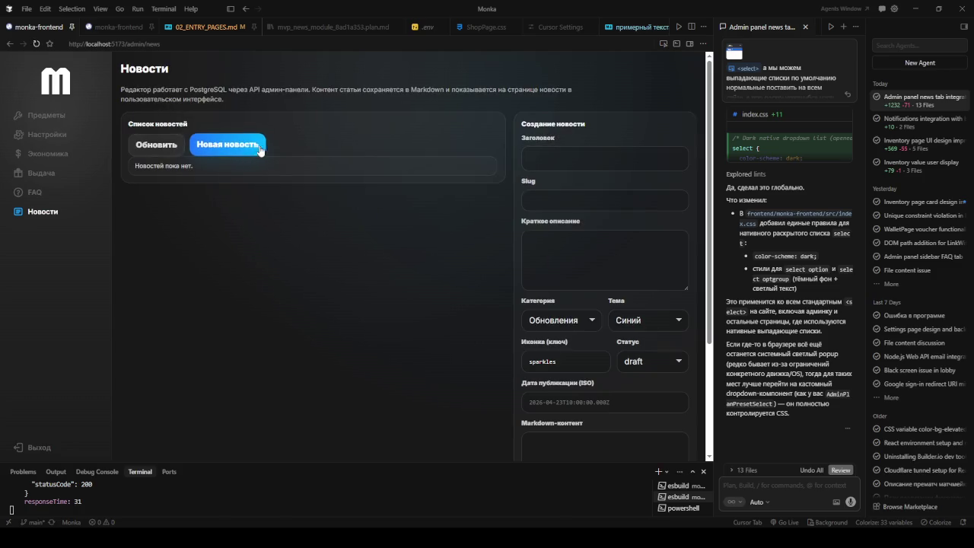
pyautogui.click(663, 43)
pyautogui.click(662, 404)
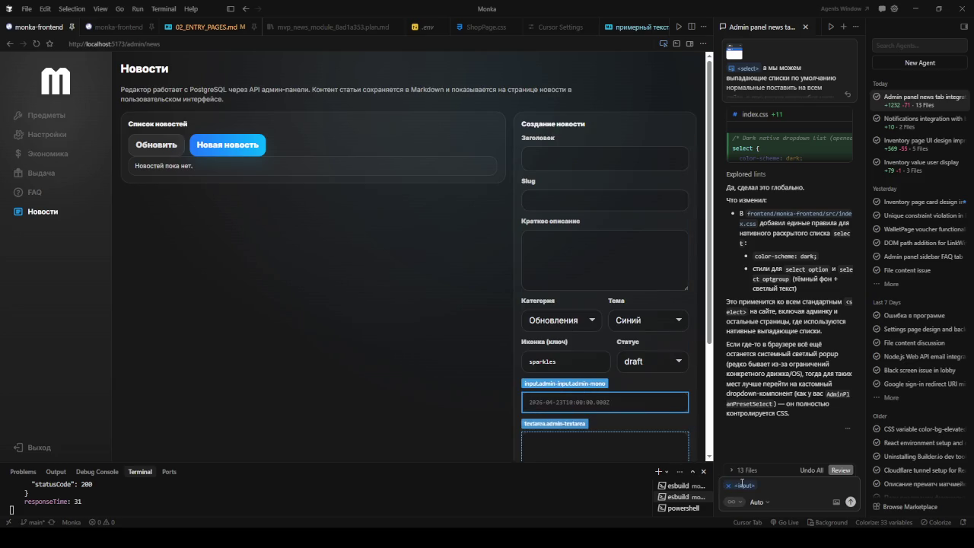
pyautogui.write('дату публ')
pyautogui.hotkey('ctrl', 'a')
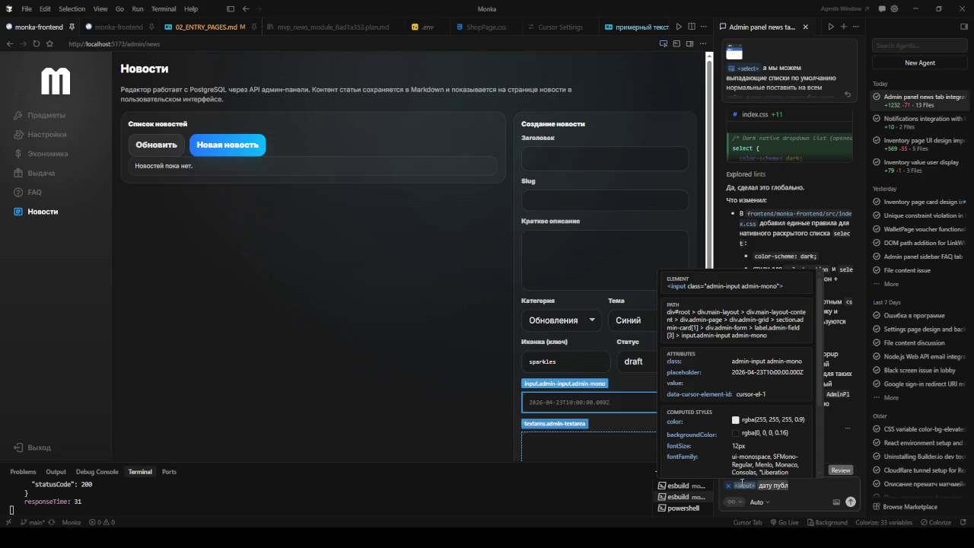
pyautogui.press('Right')
pyautogui.write('икации тоже но')
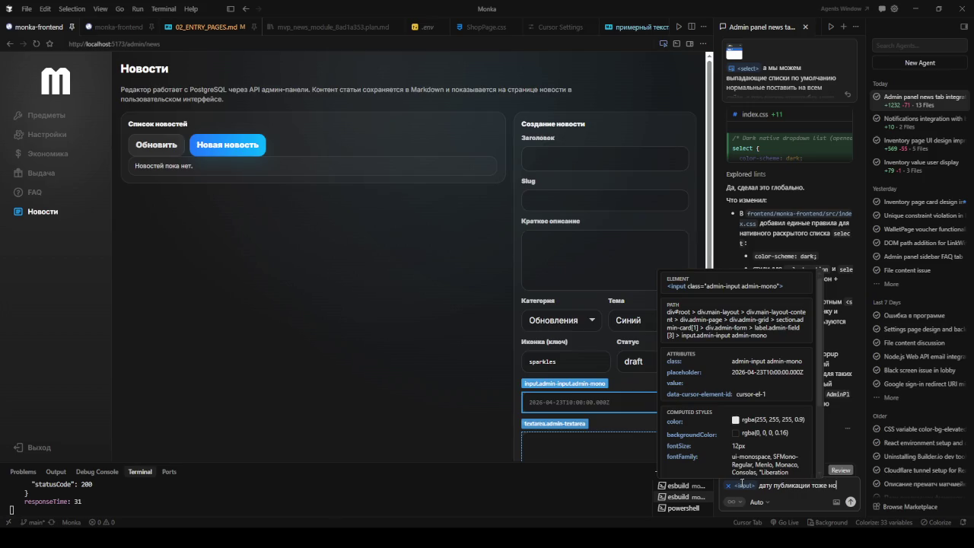
pyautogui.write('рс')
pyautogui.write(' сделай')
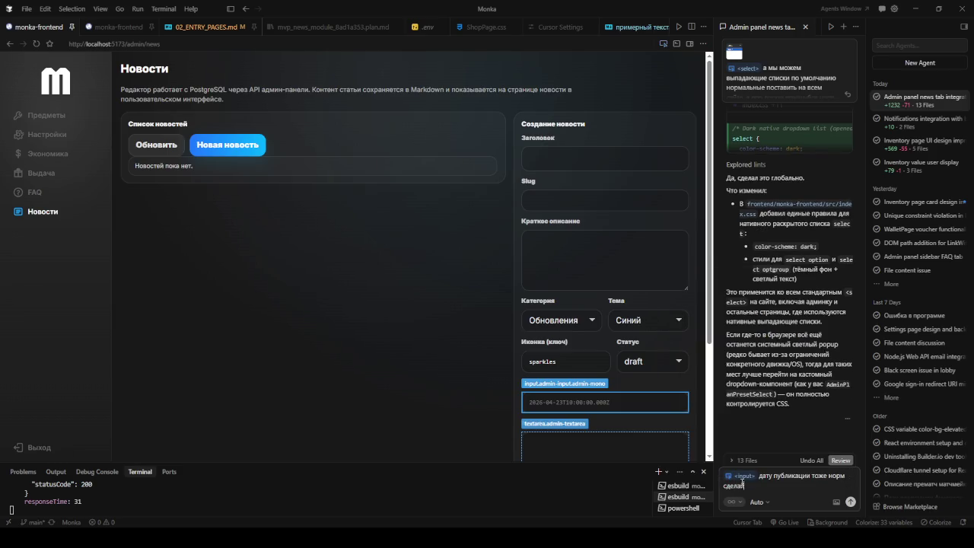
pyautogui.press('Return')
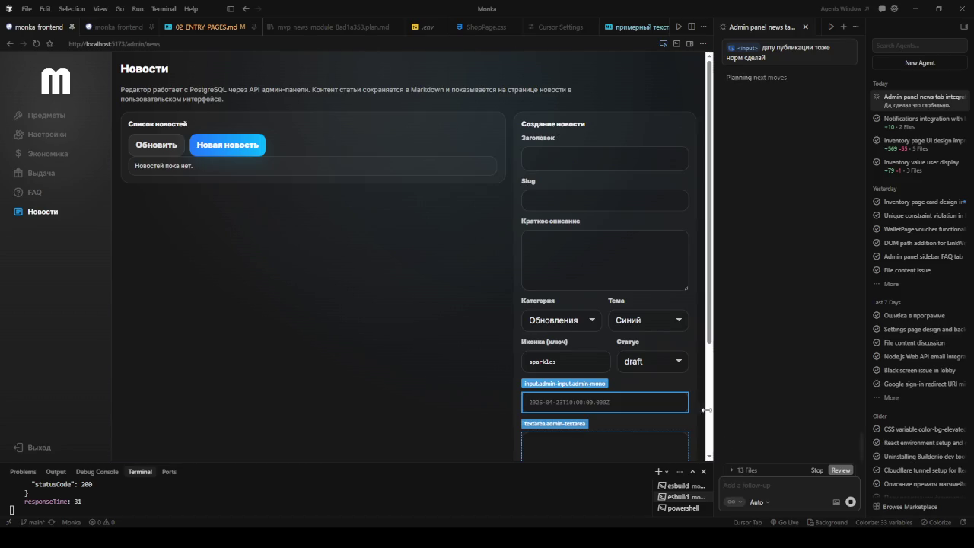
# Scroll down the admin news form to check the new native date-time picker
pyautogui.scroll(-2, 641, 228)
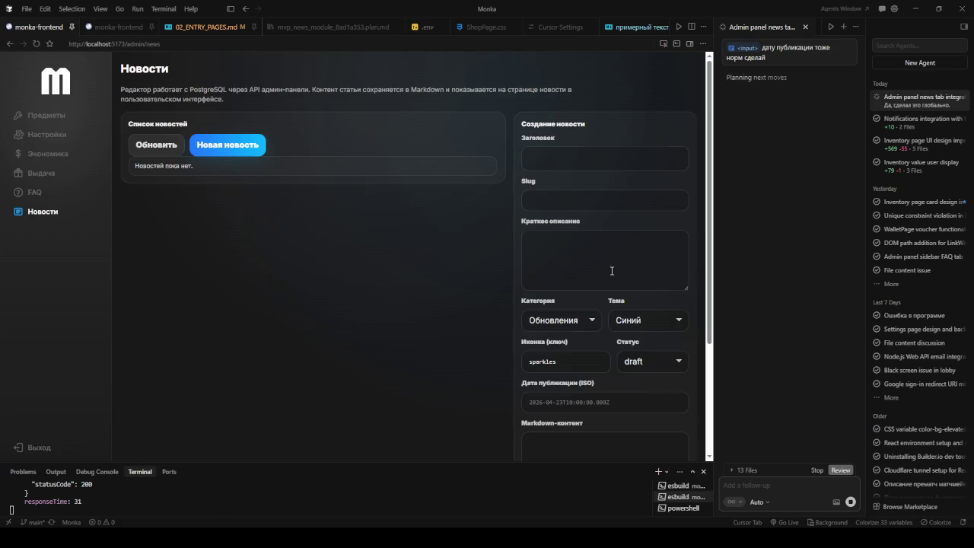
pyautogui.scroll(-2, 624, 282)
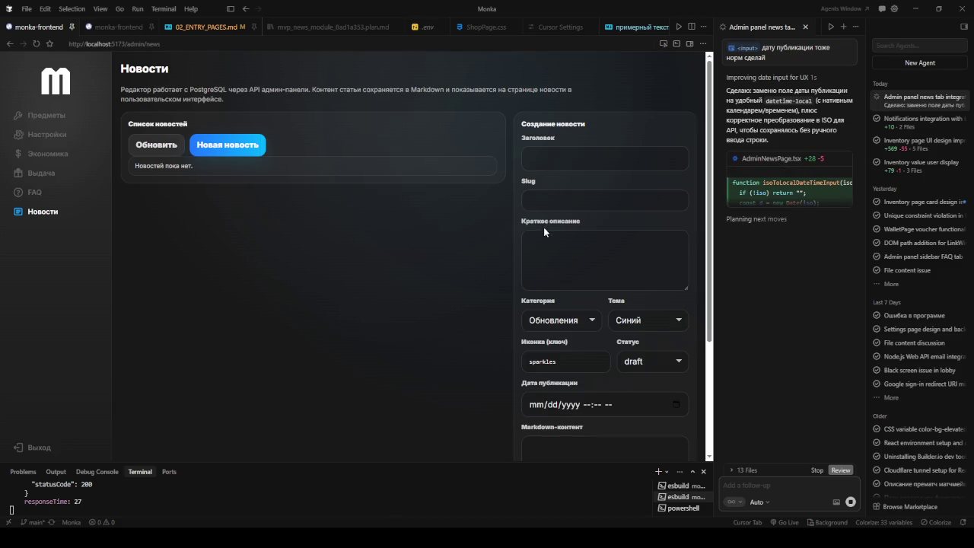
pyautogui.scroll(-3, 503, 170)
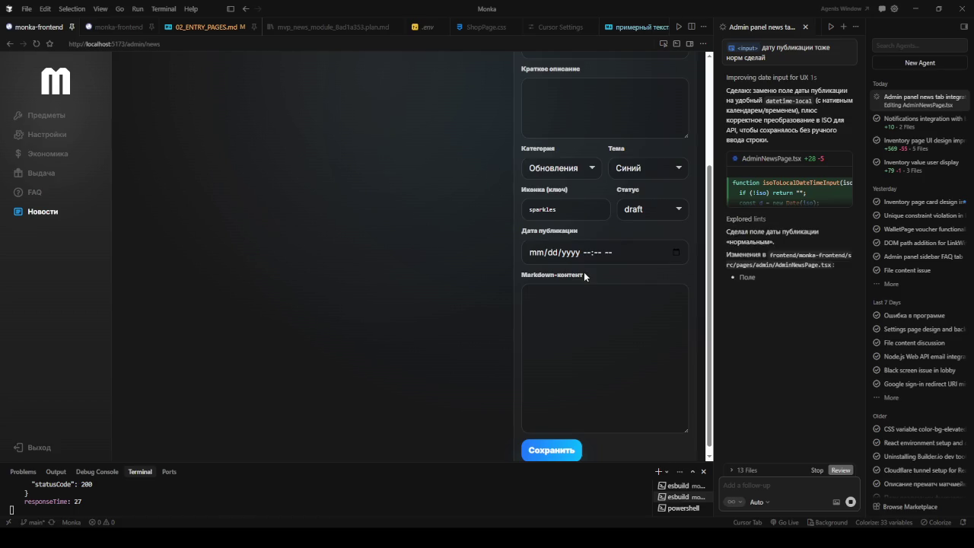
# Attach the news form section and request a preview button showing the article's real-page look
pyautogui.click(664, 43)
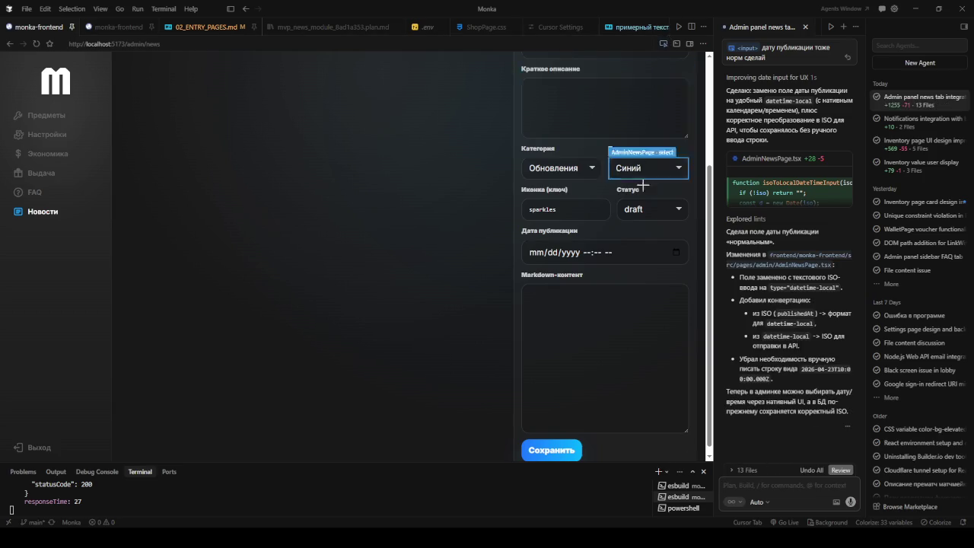
pyautogui.click(517, 445)
pyautogui.write('тут')
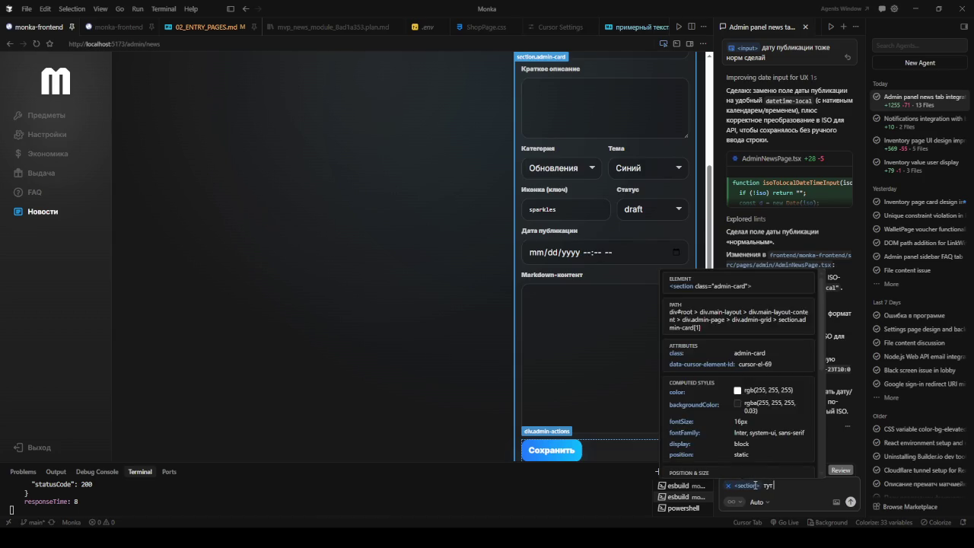
pyautogui.write('д')
pyautogui.write('ж')
pyautogui.write('а быть кнопка пре')
pyautogui.write('про')
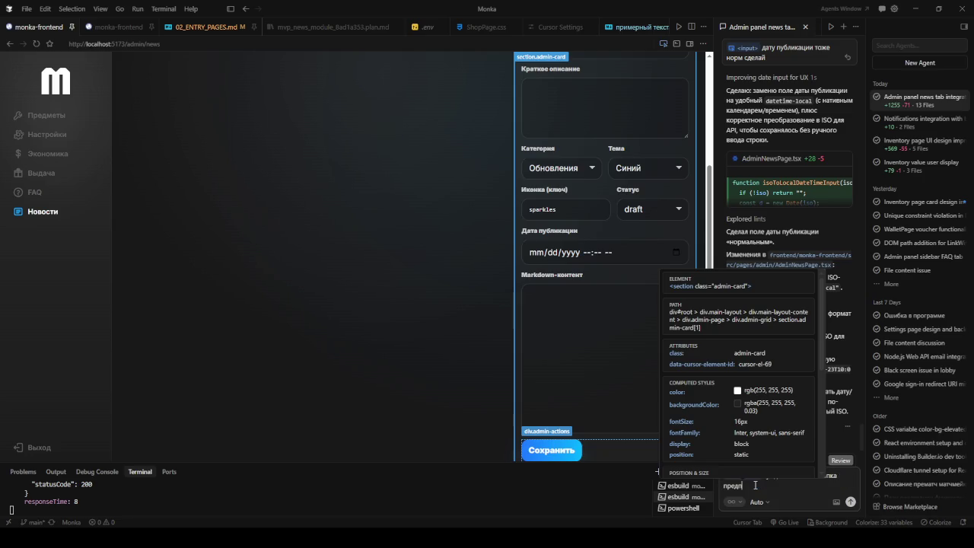
pyautogui.write('смотре')
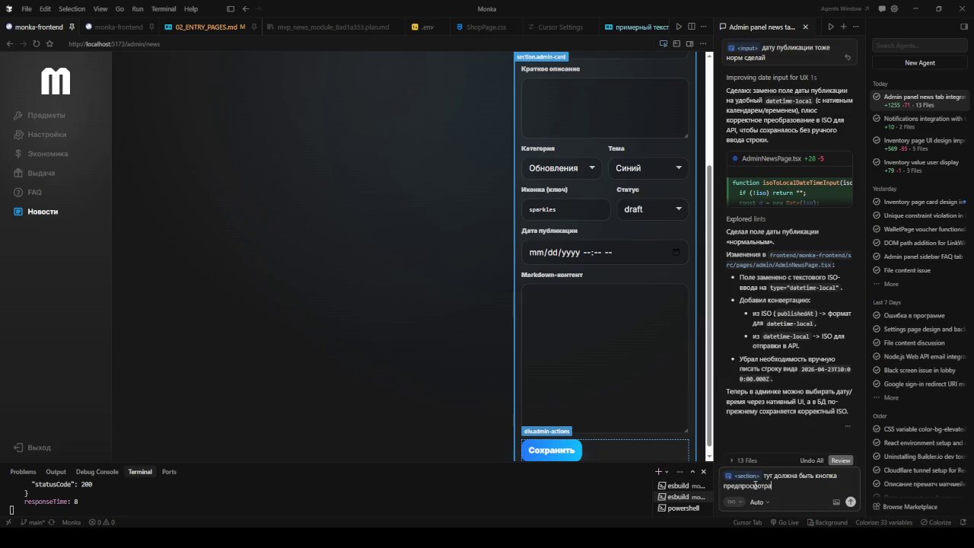
pyautogui.write(' чтобы')
pyautogui.write(' смотреть как бы это вы')
pyautogui.write('гляд')
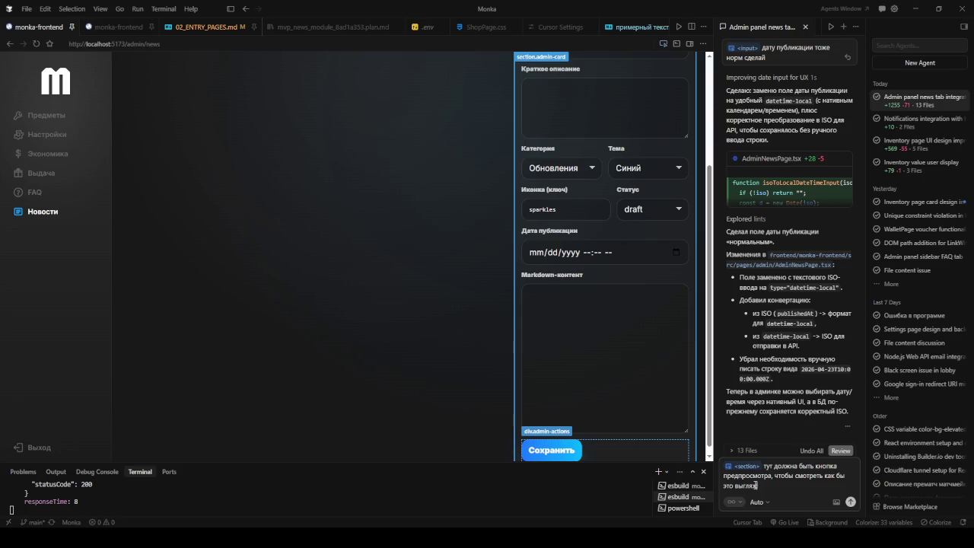
pyautogui.write('о')
pyautogui.write('альн')
pyautogui.write('ых д')
pyautogui.write('анны')
pyautogui.press('BackSpace')
pyautogui.press('BackSpace')
pyautogui.press('BackSpace')
pyautogui.press('BackSpace')
pyautogui.press('BackSpace')
pyautogui.press('BackSpace')
pyautogui.write('льной страницей превью')
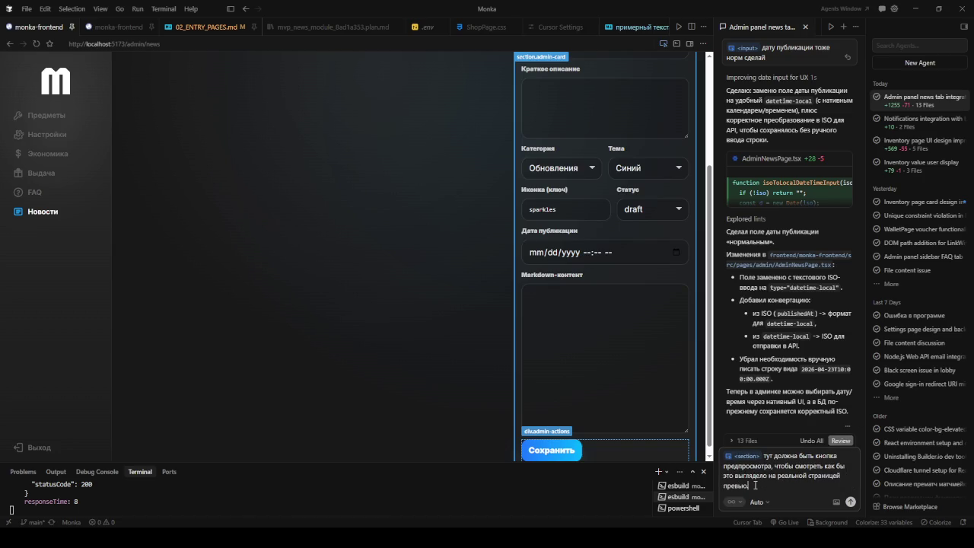
pyautogui.press('Return')
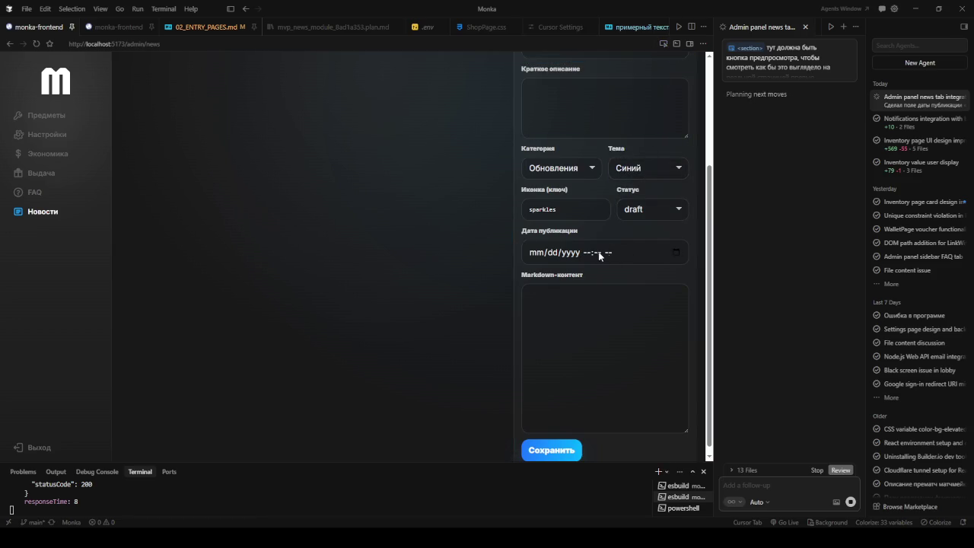
# Try the new publication date field and stop the agent's preview work
pyautogui.click(629, 254)
pyautogui.click(472, 268)
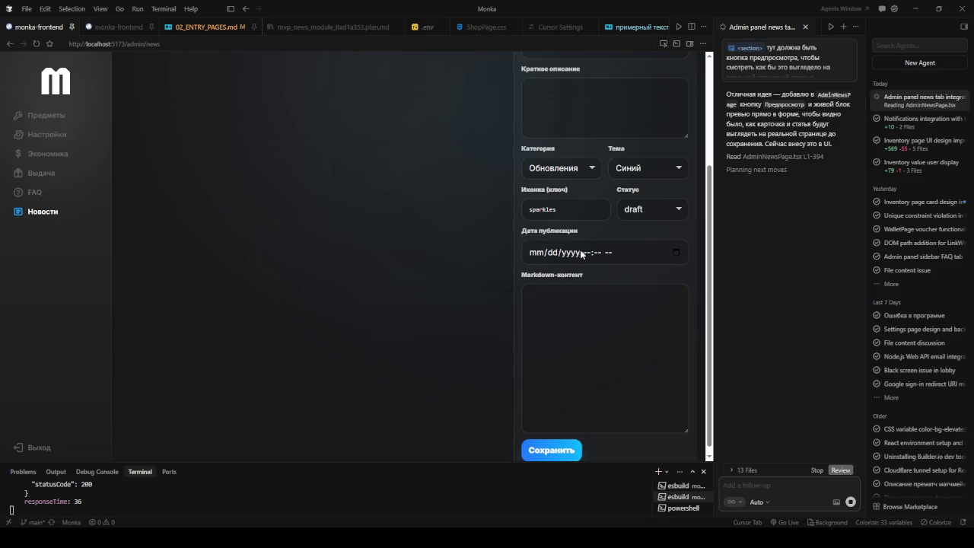
pyautogui.click(850, 502)
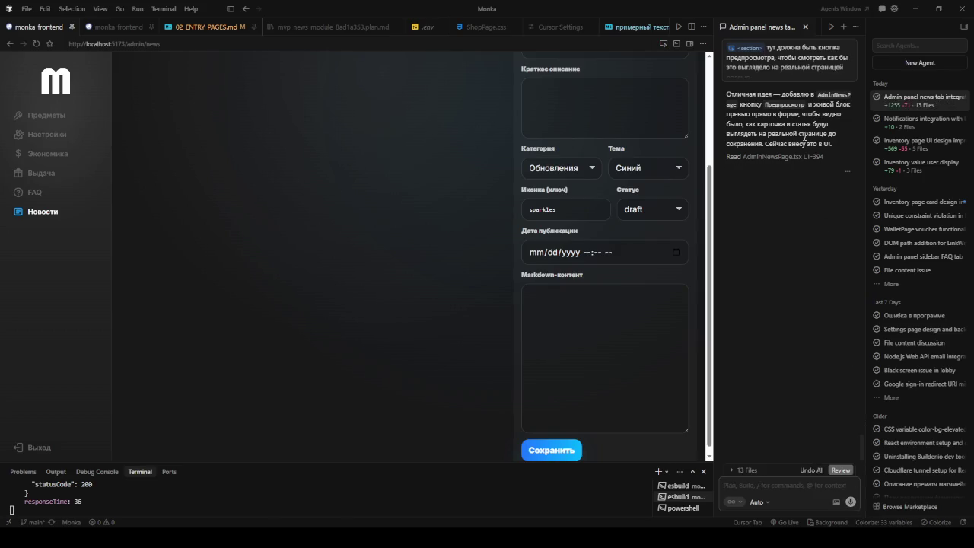
# Revise the preview request to open 'новым окном поверх' the admin page and resubmit it
pyautogui.click(803, 74)
pyautogui.write('(в')
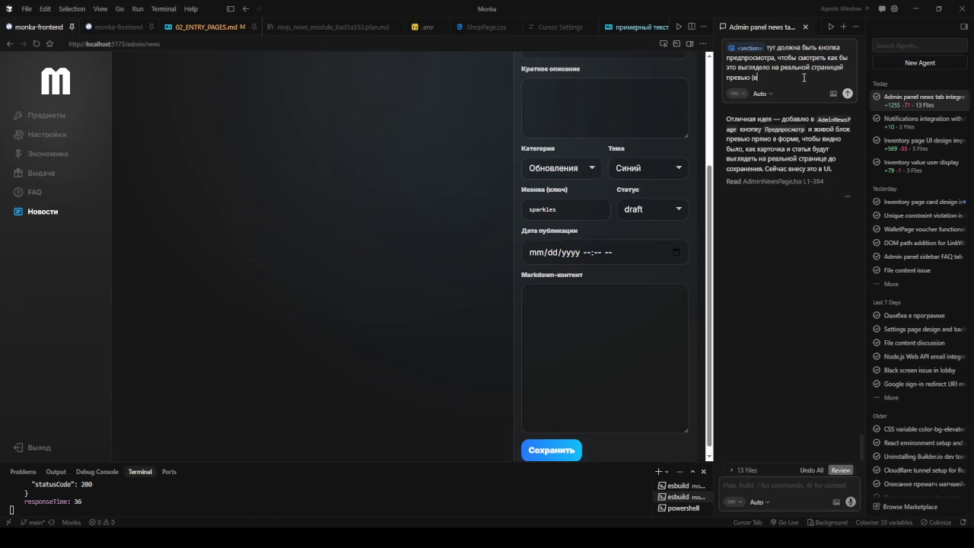
pyautogui.press('BackSpace')
pyautogui.press('BackSpace')
pyautogui.write('новым окном')
pyautogui.write(' поверх')
pyautogui.press('Return')
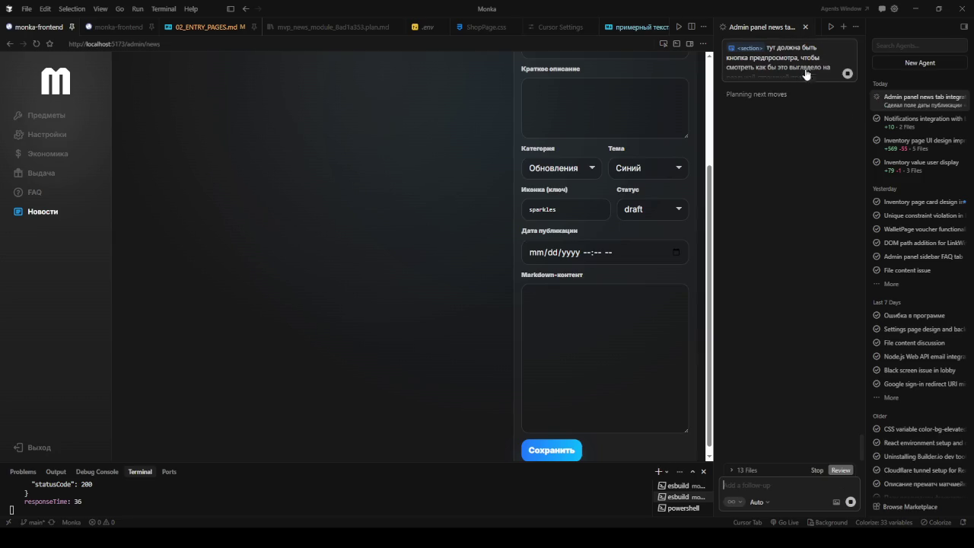
pyautogui.scroll(3, 615, 288)
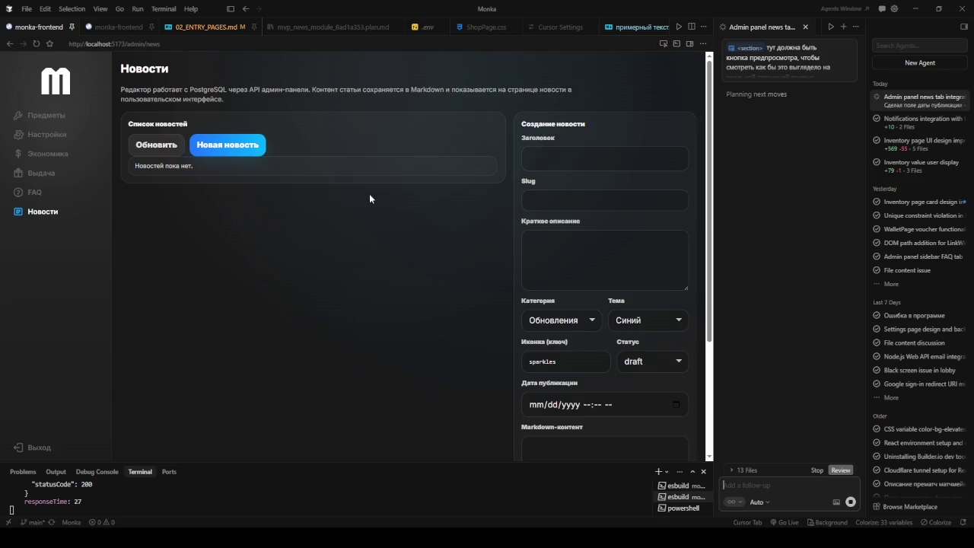
# Show the public News page in the second tab and open the Notifications integration chat
pyautogui.click(110, 27)
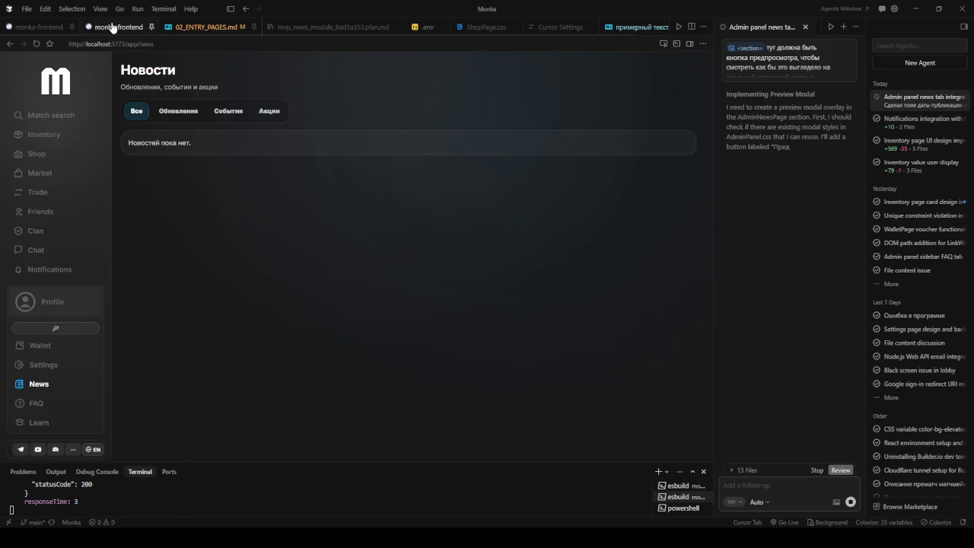
pyautogui.click(35, 403)
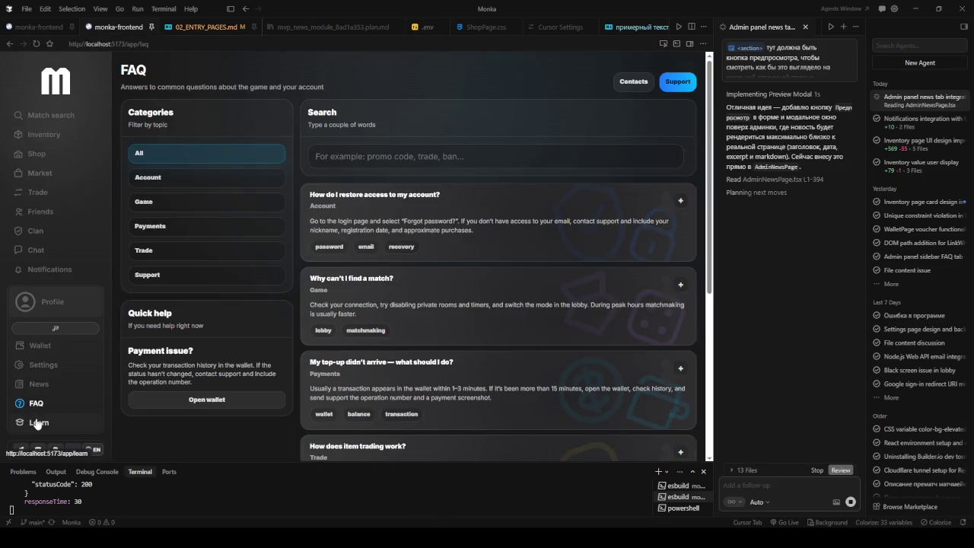
pyautogui.click(36, 385)
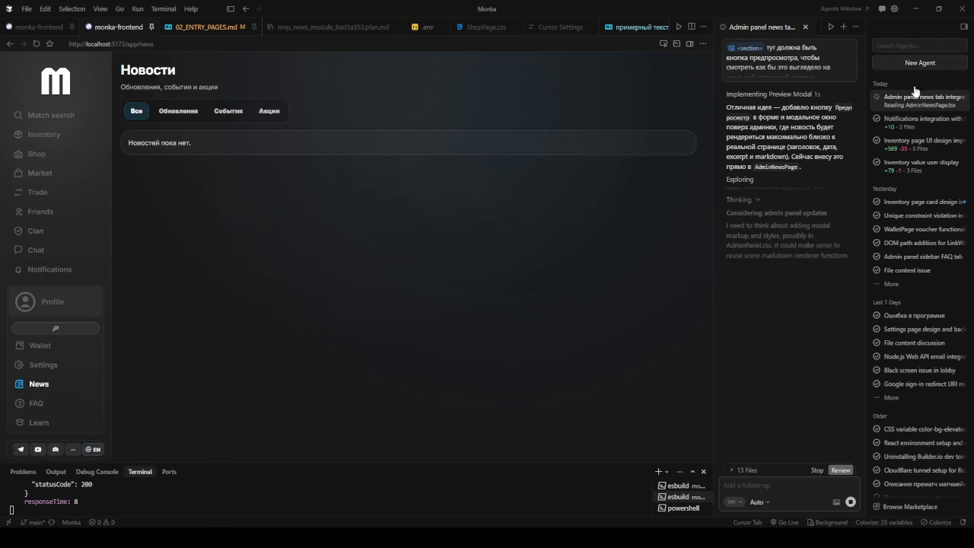
pyautogui.click(906, 124)
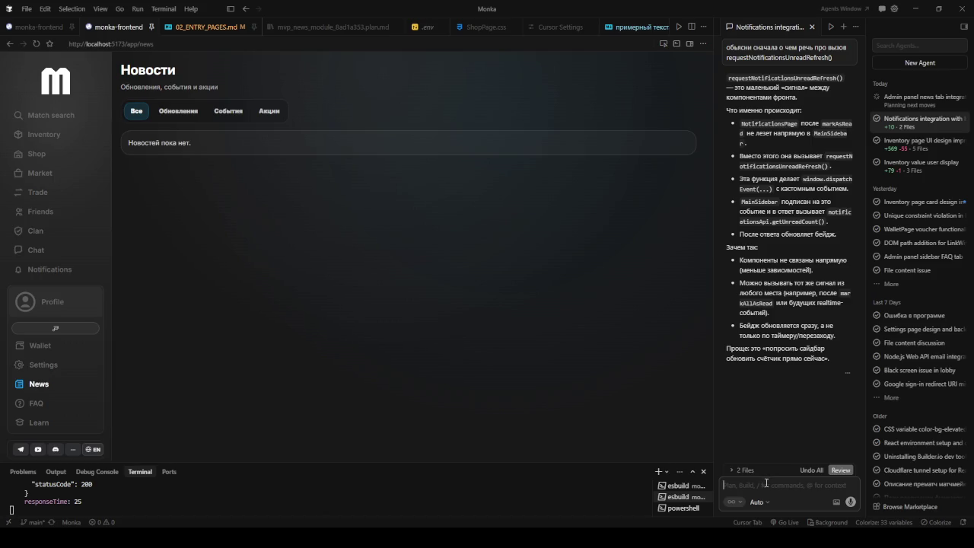
# Send 'Давай' to the Notifications integration agent to proceed with its change
pyautogui.write('Л')
pyautogui.press('BackSpace')
pyautogui.write('Л')
pyautogui.write('авай')
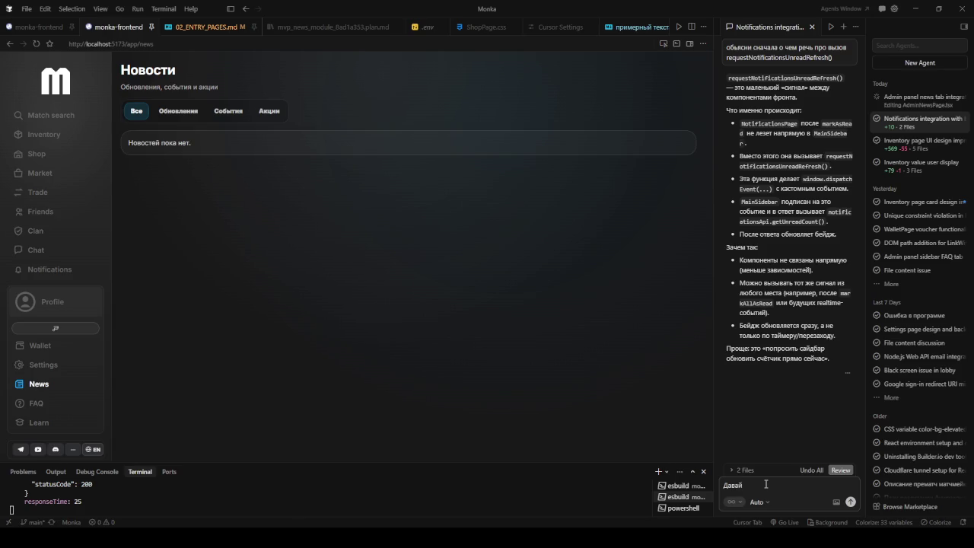
pyautogui.press('Return')
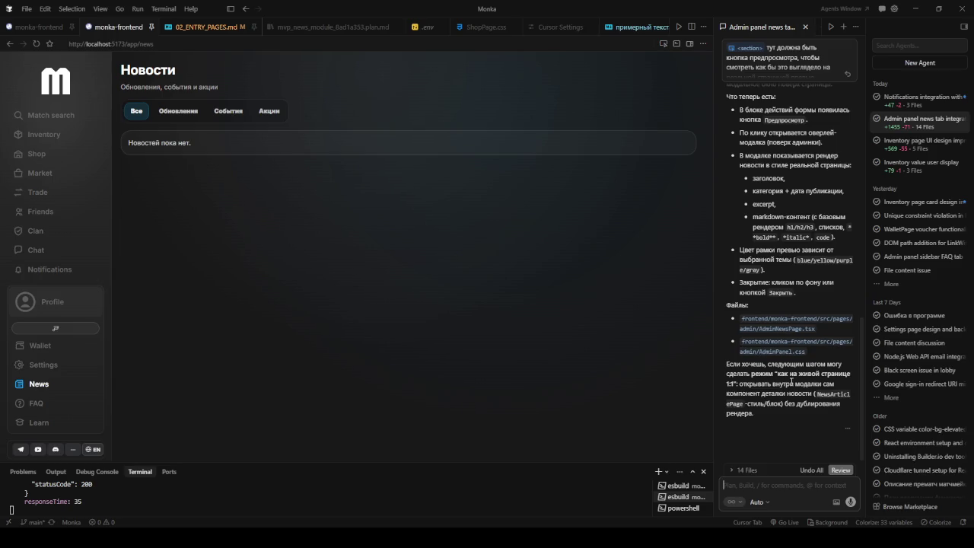
# Preview the empty news draft in the admin editor, showing 'Без заголовка', then close it
pyautogui.click(34, 27)
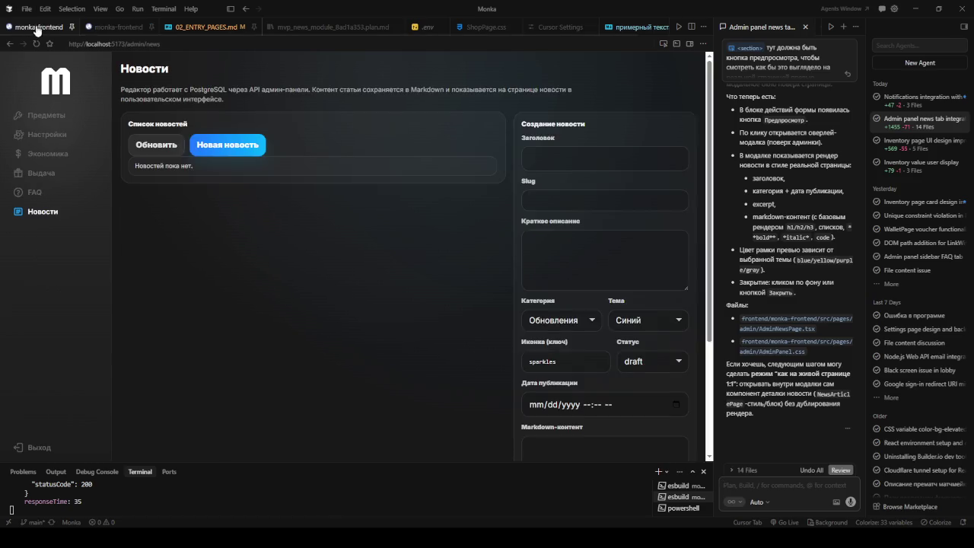
pyautogui.scroll(-3, 429, 244)
pyautogui.click(627, 440)
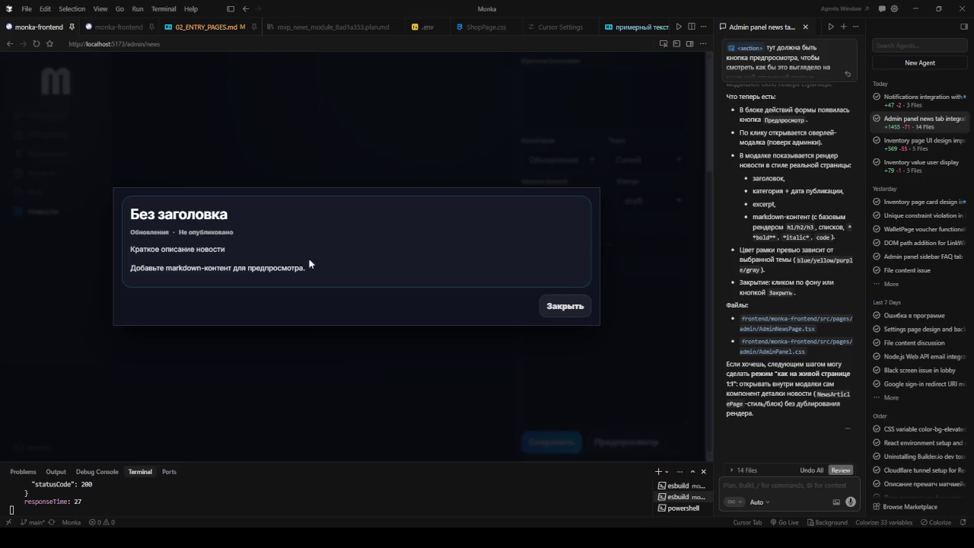
pyautogui.click(574, 307)
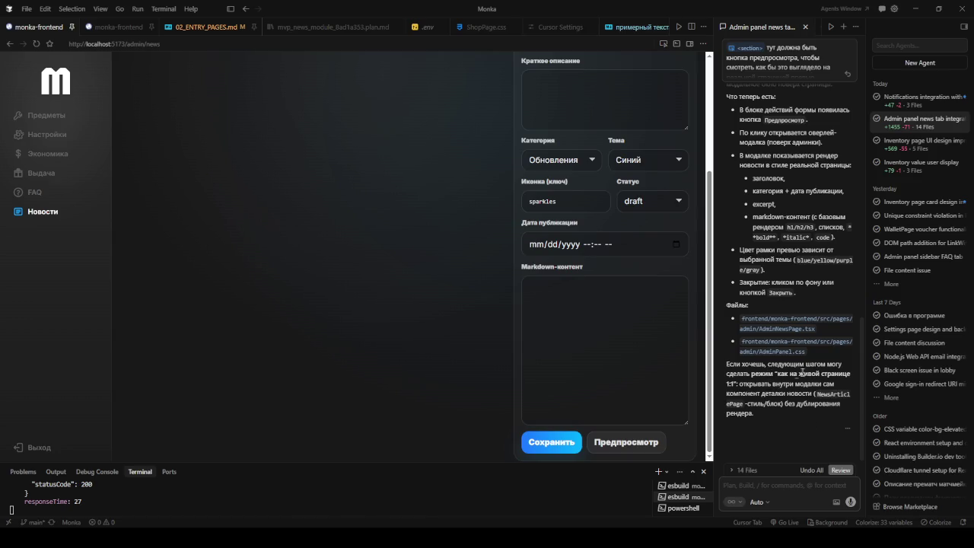
pyautogui.scroll(2, 578, 357)
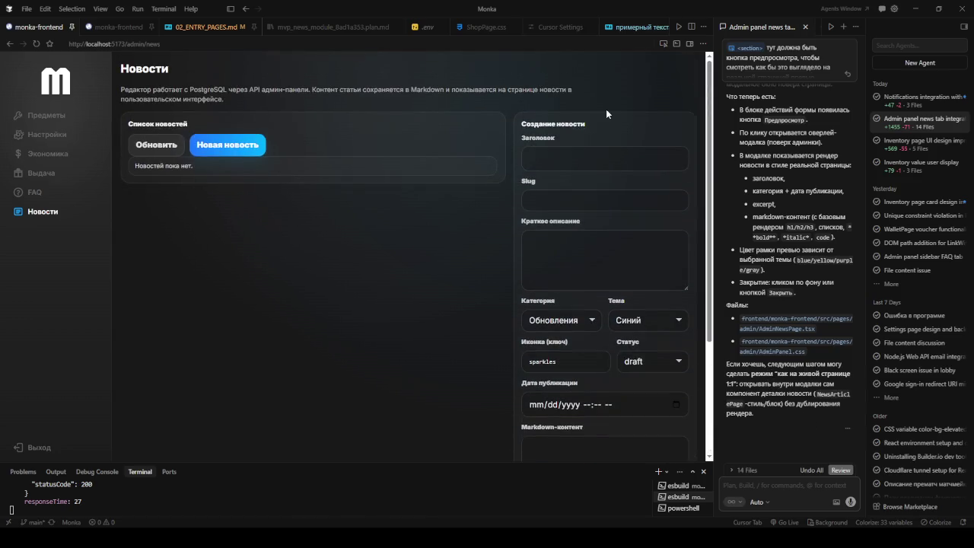
# Open the Notifications integration chat and read its 'Прочитать все' mark-all-read summary
pyautogui.click(915, 106)
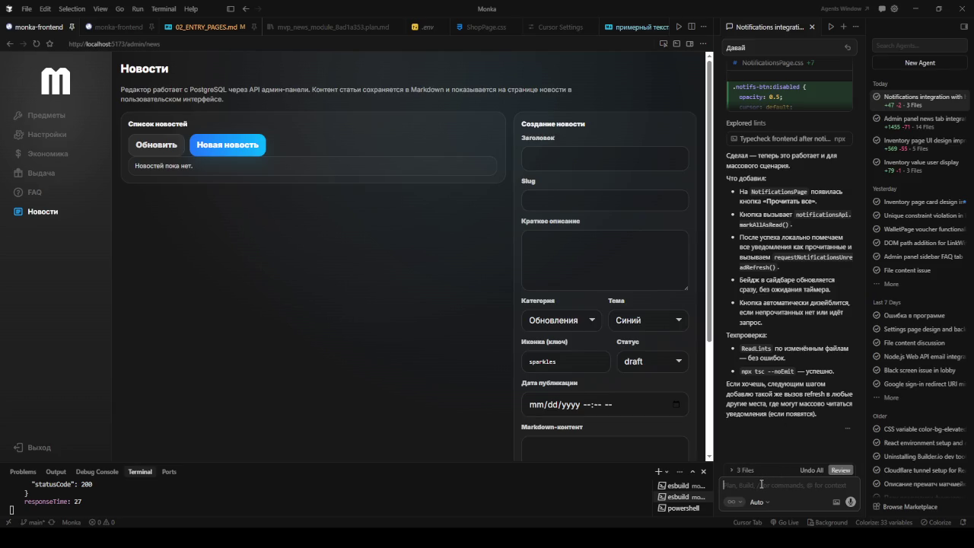
pyautogui.scroll(5, 791, 304)
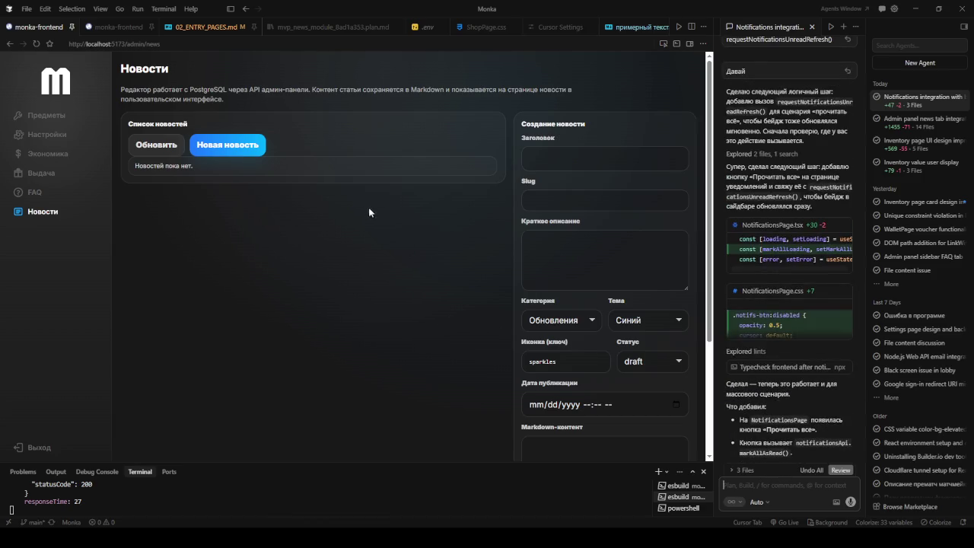
pyautogui.scroll(-3, 565, 244)
pyautogui.scroll(3, 575, 246)
pyautogui.scroll(-3, 601, 178)
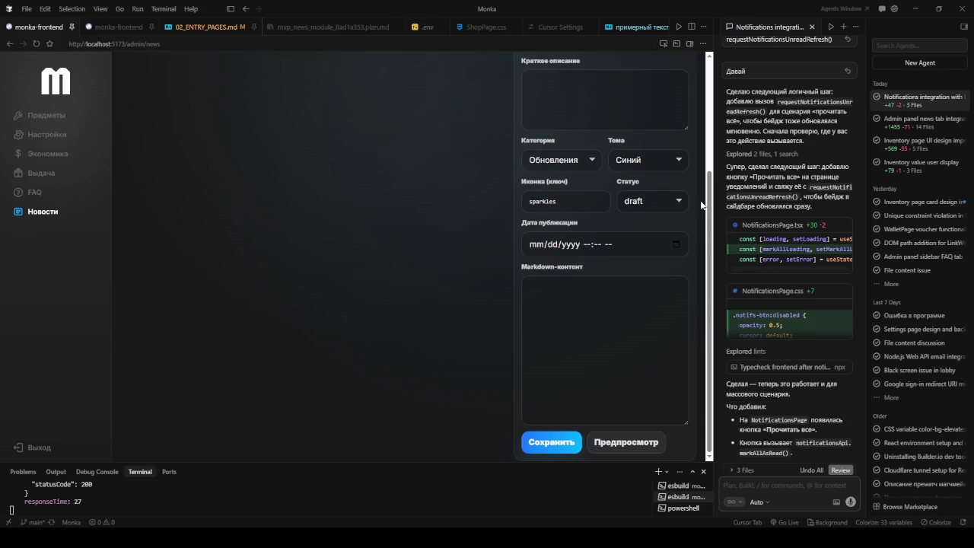
pyautogui.scroll(-4, 841, 300)
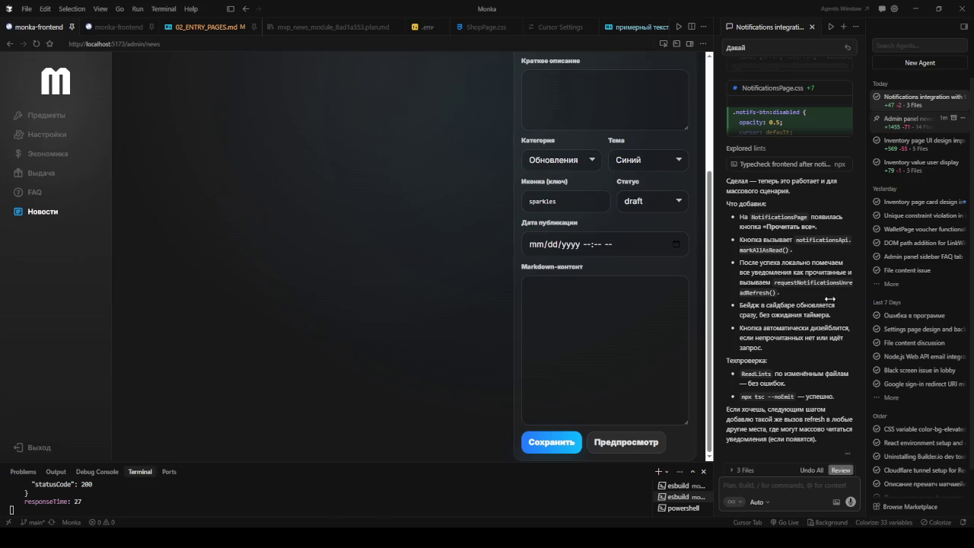
# In the Admin panel news tab chat, start asking how to integrate language locales, e.g. English-only news
pyautogui.click(913, 119)
pyautogui.click(785, 484)
pyautogui.write('как языковые локали интегр')
pyautogui.write('ть')
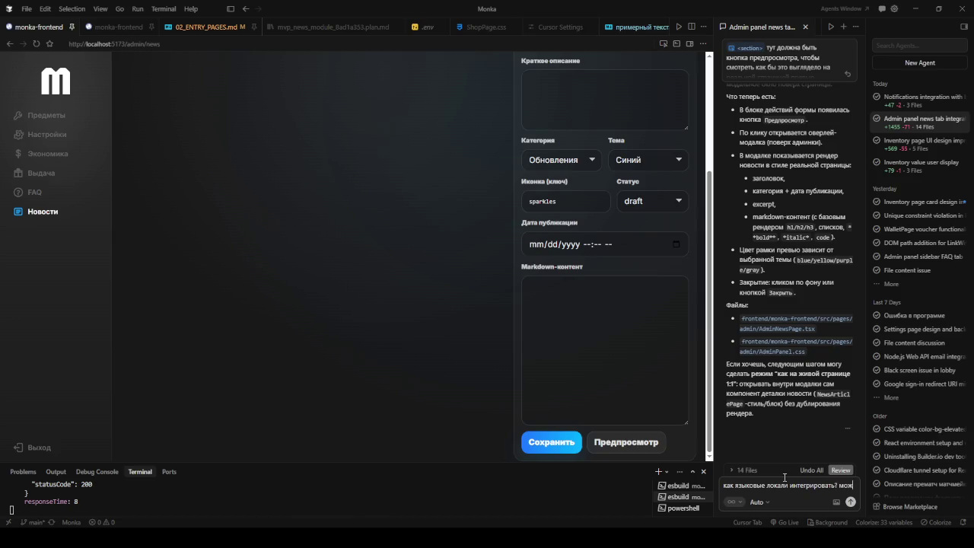
pyautogui.hotkey('shift', 'Return')
pyautogui.write('можно как=')
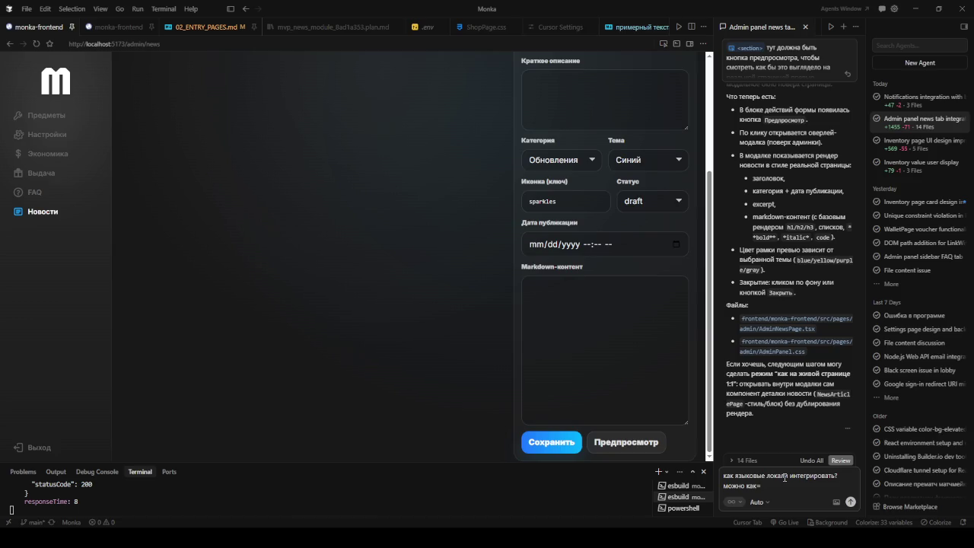
pyautogui.press('BackSpace')
pyautogui.write('0')
pyautogui.press('BackSpace')
pyautogui.write('-то писать новость на одном я')
pyautogui.write('зыки')
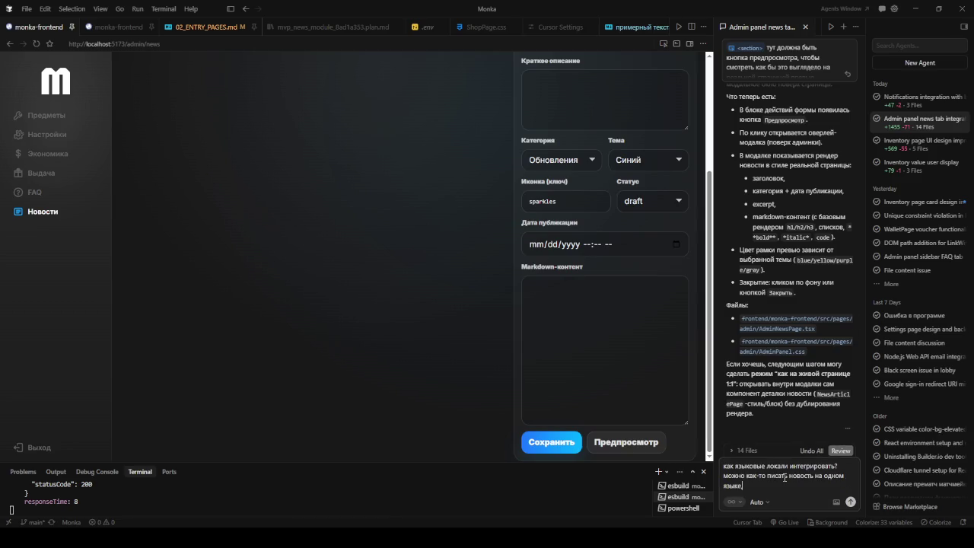
pyautogui.write('англ к примеру')
# Finish and send the question on professional locale handling and auto-translation, then view the public news page
pyautogui.press('BackSpace')
pyautogui.press('BackSpace')
pyautogui.press('BackSpace')
pyautogui.press('BackSpace')
pyautogui.press('BackSpace')
pyautogui.press('BackSpace')
pyautogui.press('BackSpace')
pyautogui.press('BackSpace')
pyautogui.press('BackSpace')
pyautogui.press('BackSpace')
pyautogui.press('BackSpace')
pyautogui.press('BackSpace')
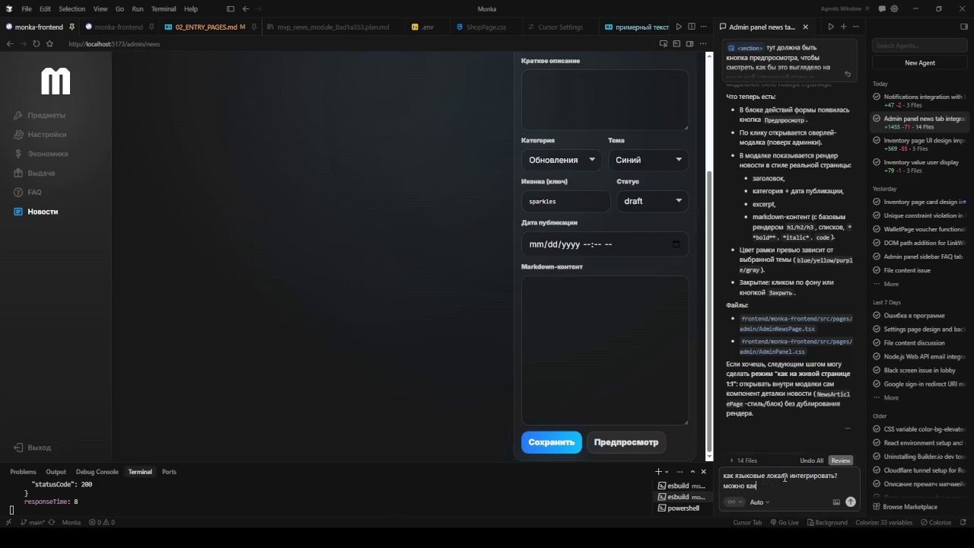
pyautogui.press('BackSpace')
pyautogui.press('BackSpace')
pyautogui.press('BackSpace')
pyautogui.press('BackSpace')
pyautogui.press('BackSpace')
pyautogui.write('грам')
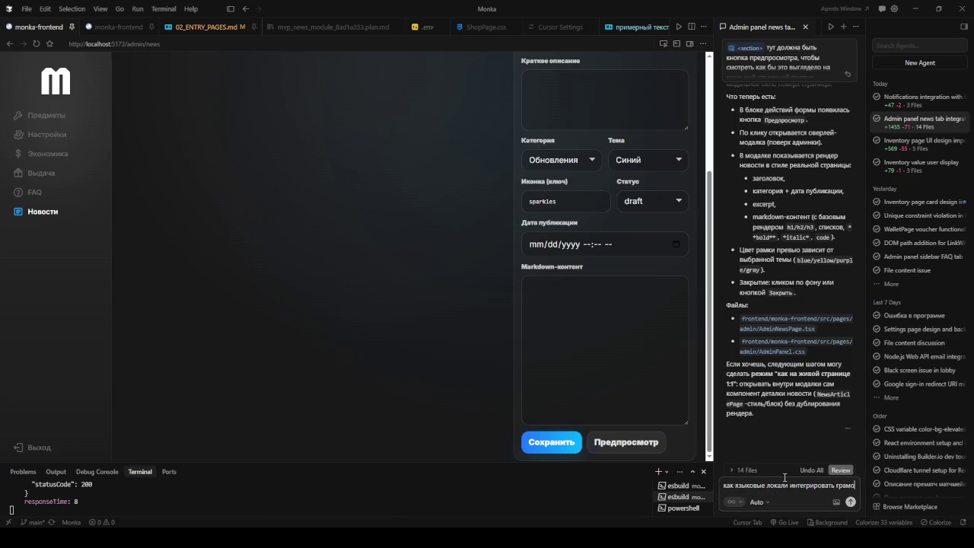
pyautogui.write('отно професс')
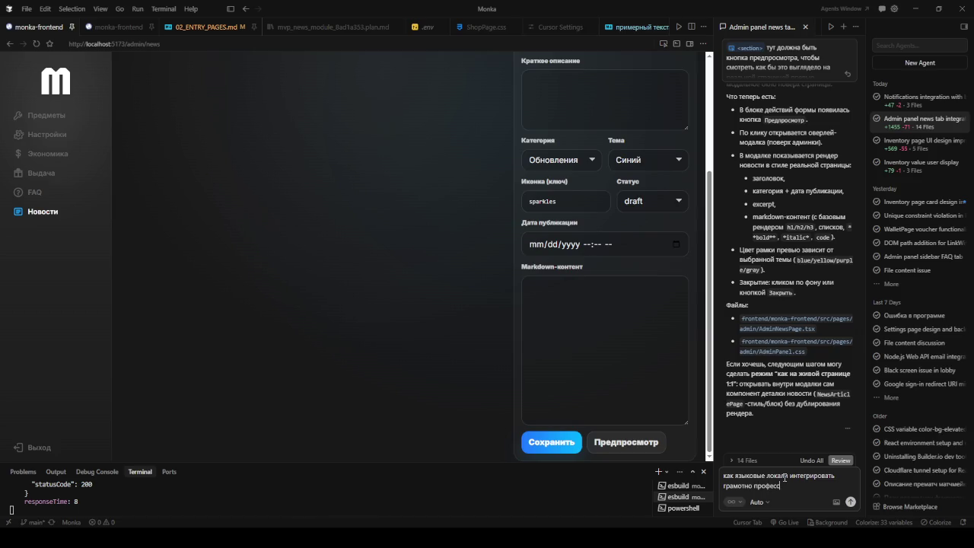
pyautogui.write('ионально? есть')
pyautogui.press('BackSpace')
pyautogui.press('BackSpace')
pyautogui.write('ть ли')
pyautogui.write(' возм')
pyautogui.write('ожности')
pyautogui.write('втоматического перевода если локали не добавлеы')
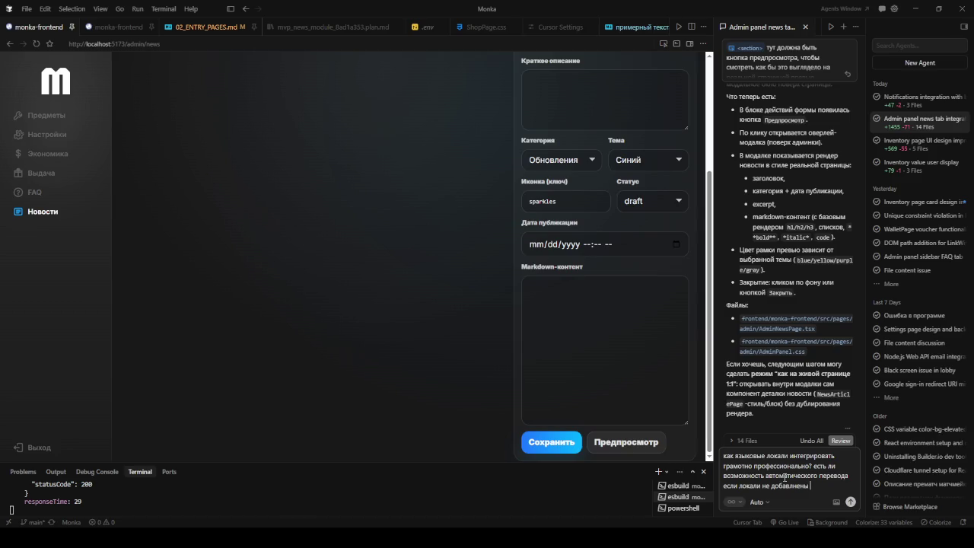
pyautogui.press('BackSpace')
pyautogui.press('BackSpace')
pyautogui.press('BackSpace')
pyautogui.press('BackSpace')
pyautogui.press('BackSpace')
pyautogui.press('BackSpace')
pyautogui.press('BackSpace')
pyautogui.press('BackSpace')
pyautogui.press('BackSpace')
pyautogui.press('BackSpace')
pyautogui.press('BackSpace')
pyautogui.press('BackSpace')
pyautogui.press('BackSpace')
pyautogui.press('BackSpace')
pyautogui.press('BackSpace')
pyautogui.press('BackSpace')
pyautogui.press('BackSpace')
pyautogui.press('BackSpace')
pyautogui.press('BackSpace')
pyautogui.press('BackSpace')
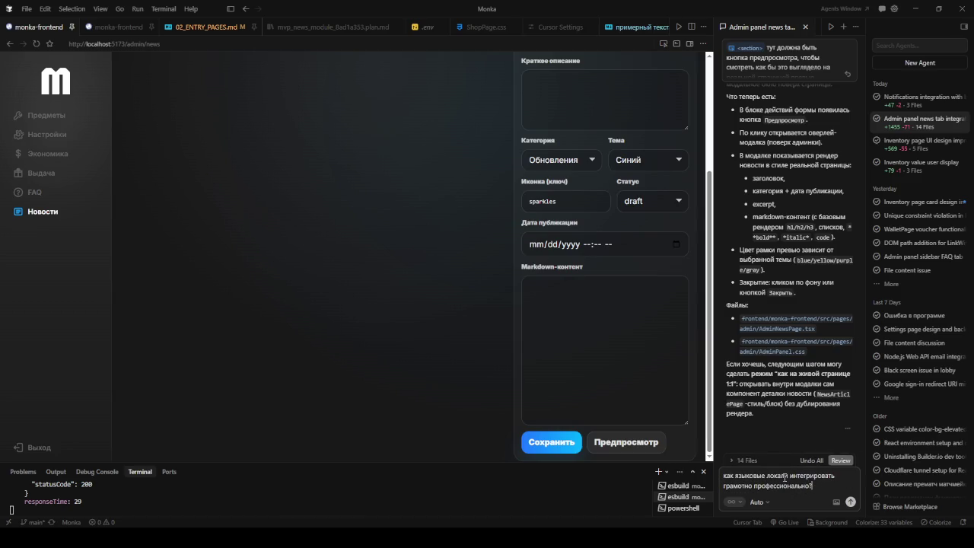
pyautogui.press('Return')
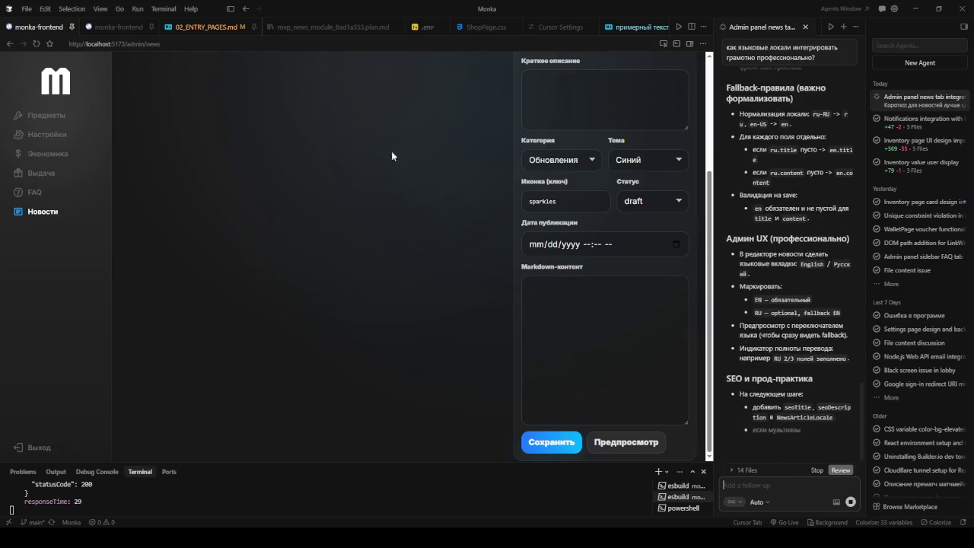
pyautogui.click(118, 27)
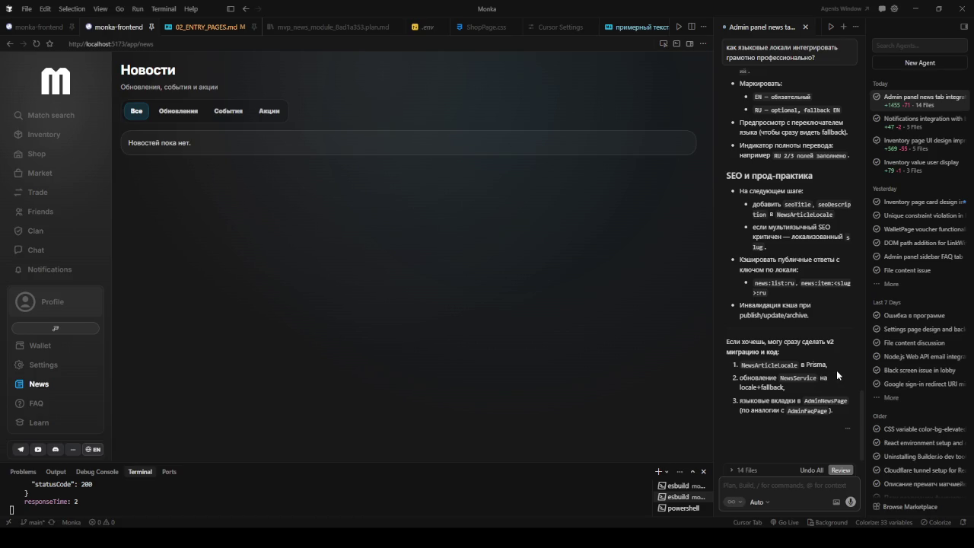
pyautogui.scroll(2, 836, 370)
pyautogui.scroll(2, 836, 369)
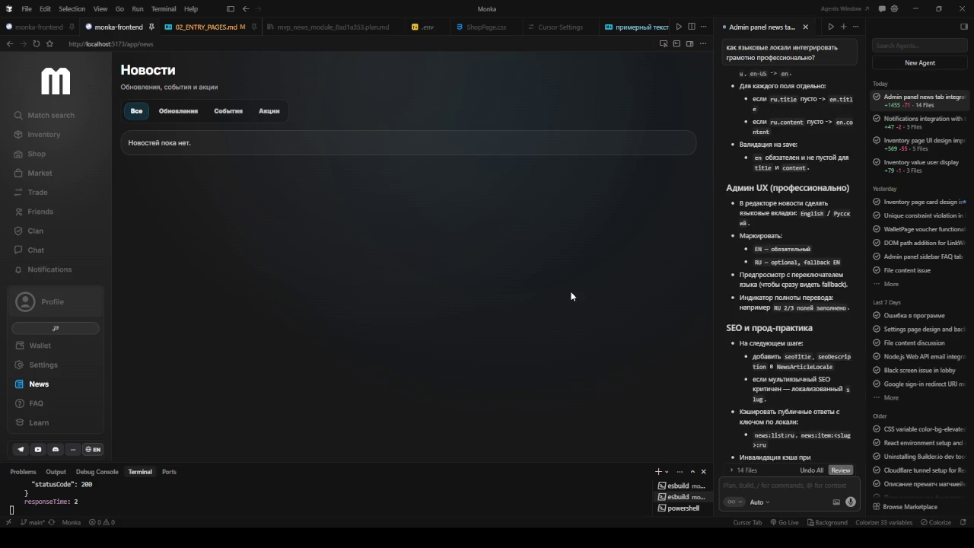
pyautogui.click(23, 27)
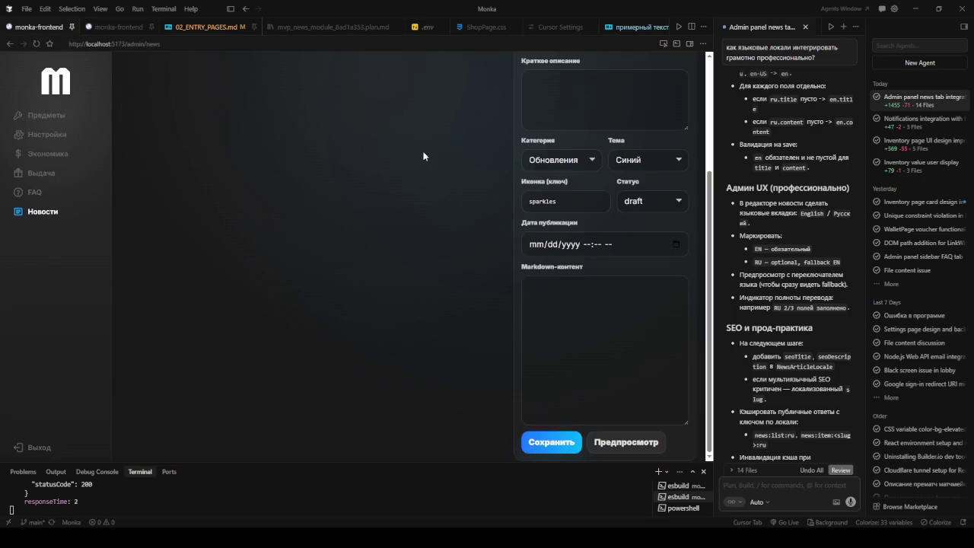
pyautogui.scroll(4, 790, 219)
pyautogui.scroll(2, 790, 220)
pyautogui.scroll(3, 788, 221)
pyautogui.scroll(2, 789, 221)
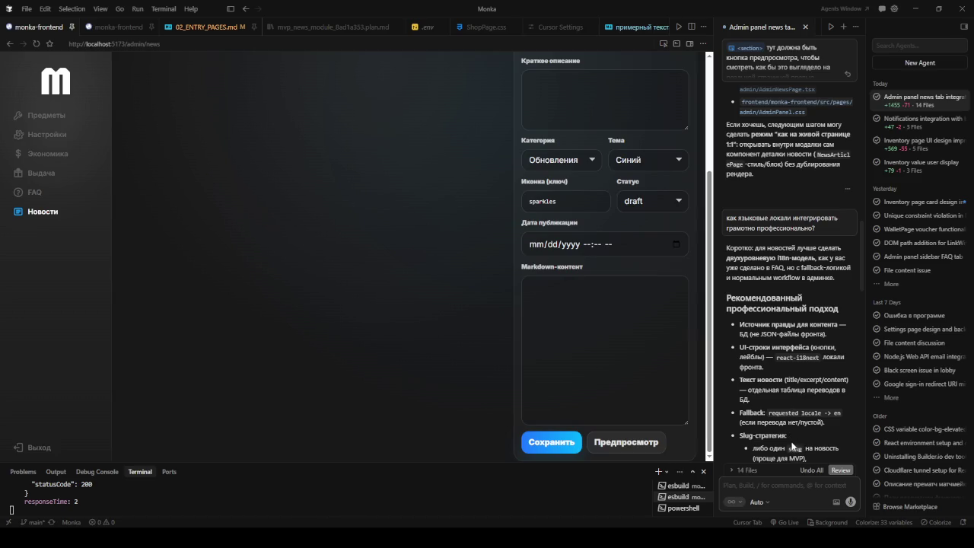
pyautogui.scroll(-3, 782, 458)
pyautogui.scroll(-3, 788, 453)
pyautogui.scroll(-3, 792, 444)
pyautogui.scroll(-2, 793, 444)
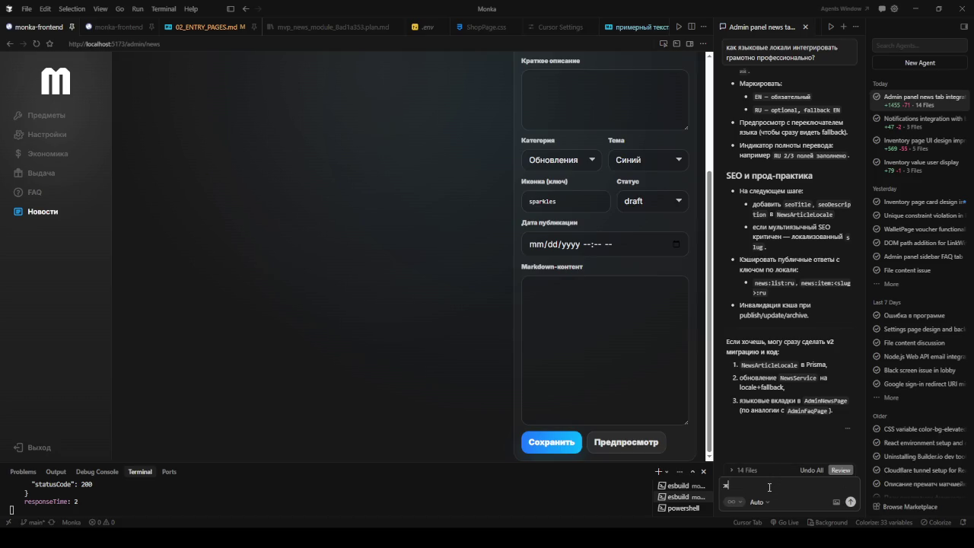
pyautogui.write('давай')
# Approve the v2 news localization plan, then return to the top of the admin news form's title field
pyautogui.press('Return')
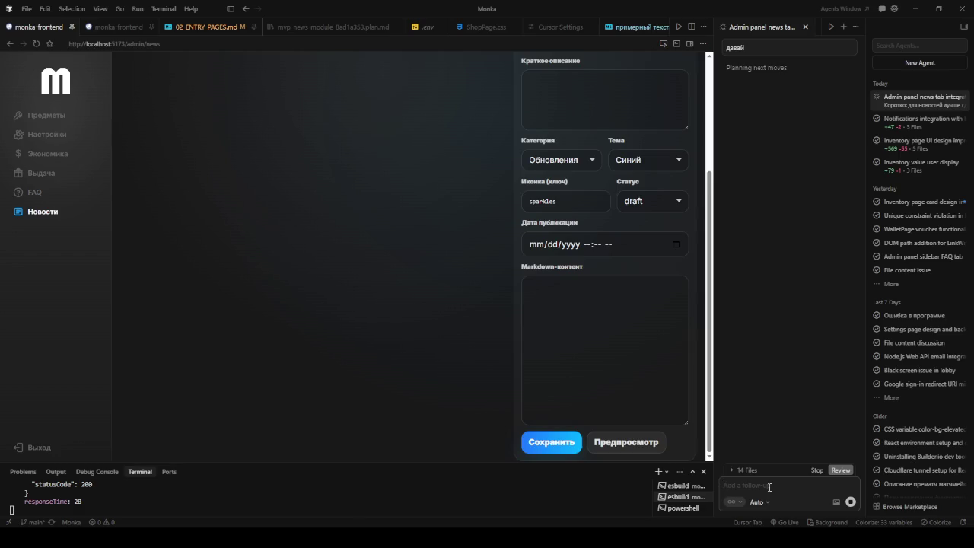
pyautogui.scroll(2, 576, 181)
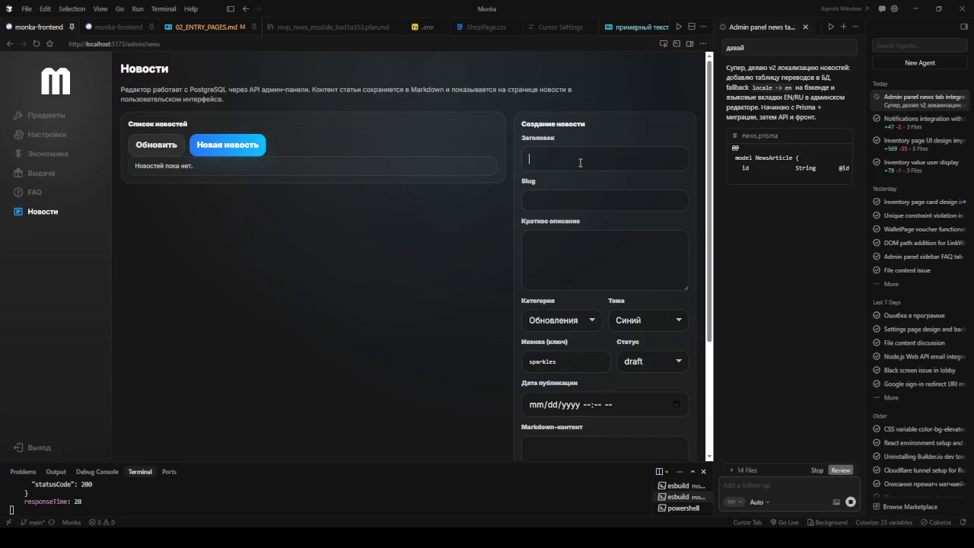
pyautogui.click(579, 163)
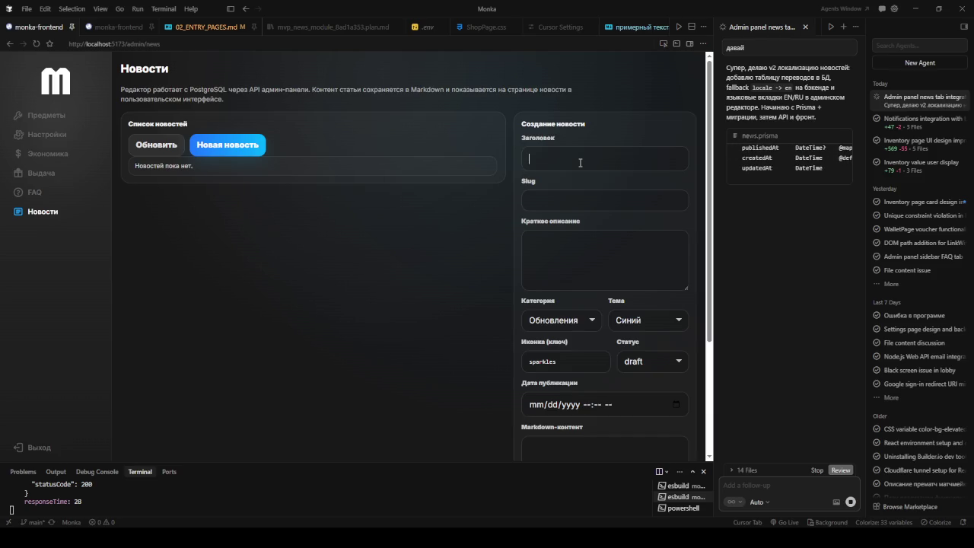
# Enter a placeholder title 'Веst news ever' and set the slug to first-note
pyautogui.write('Tes')
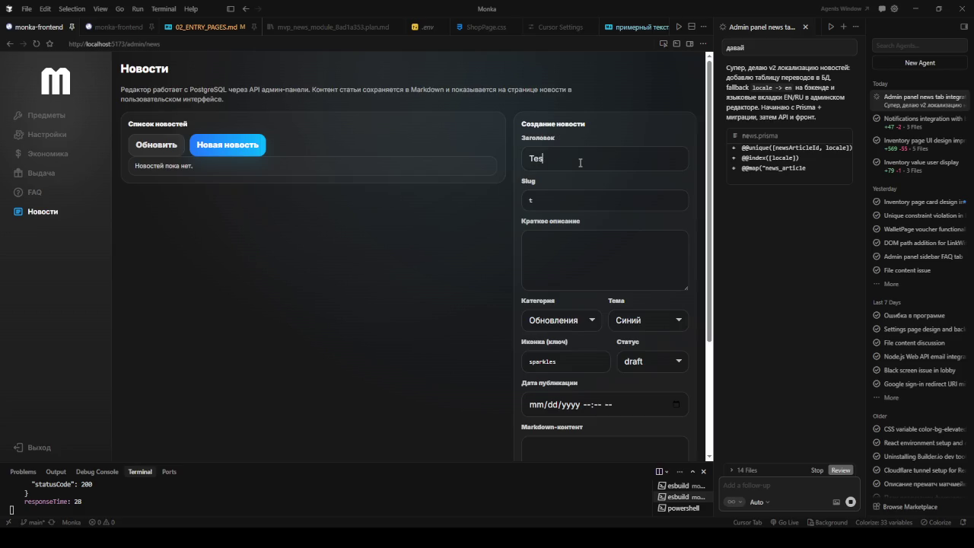
pyautogui.write('t')
pyautogui.press('BackSpace')
pyautogui.press('BackSpace')
pyautogui.press('BackSpace')
pyautogui.press('BackSpace')
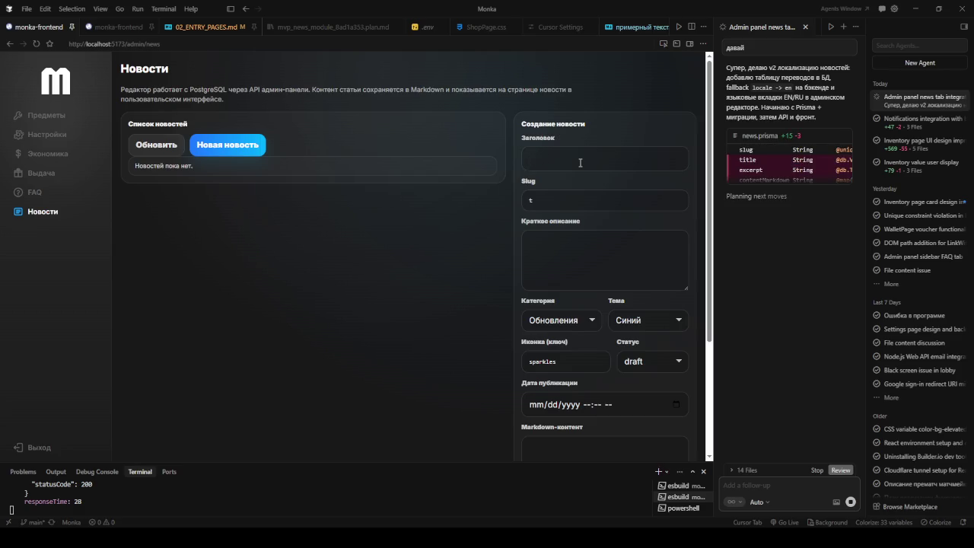
pyautogui.write('Веst news')
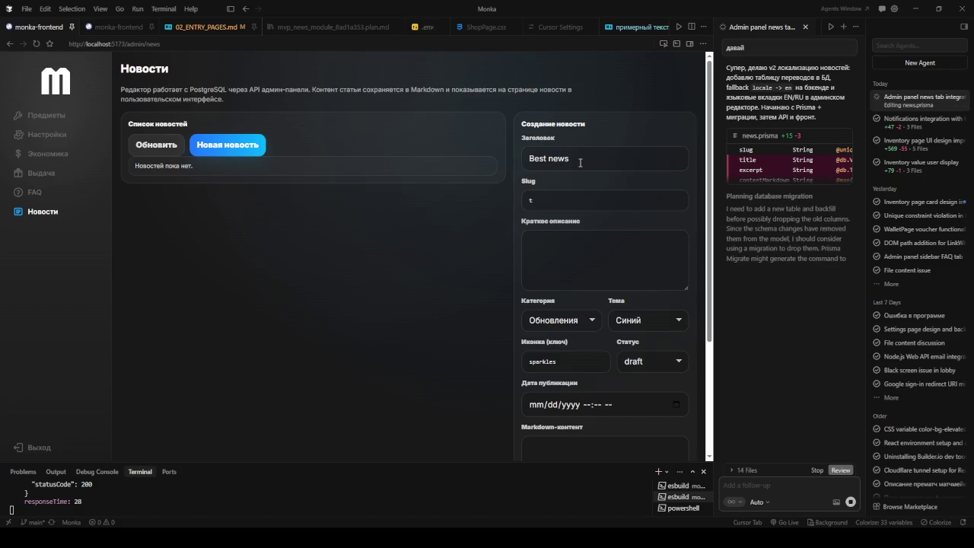
pyautogui.write(' ever')
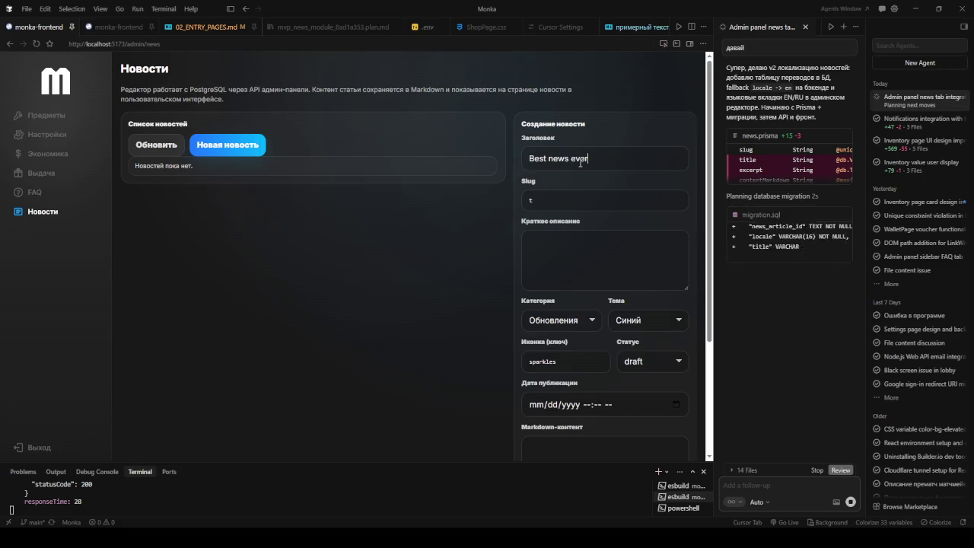
pyautogui.click(554, 200)
pyautogui.write('irst-')
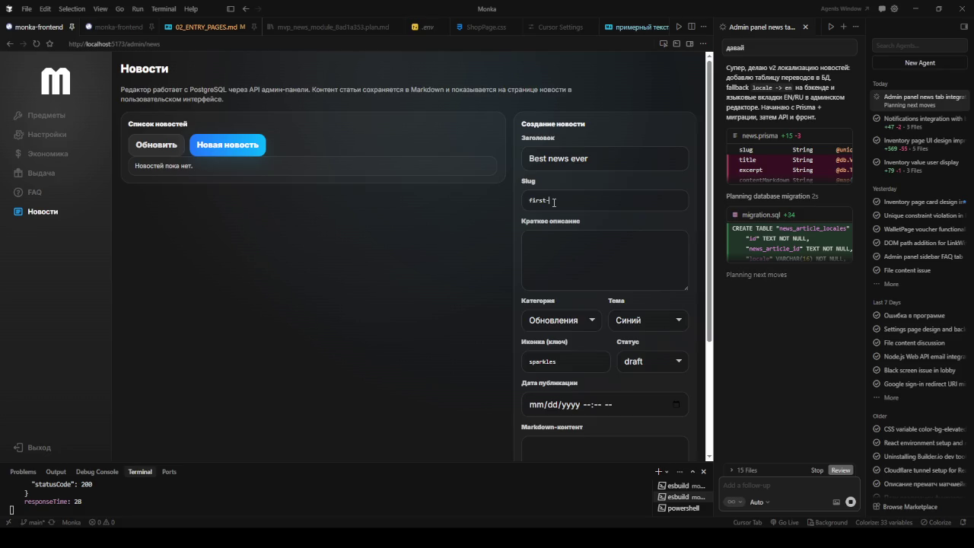
pyautogui.write('note')
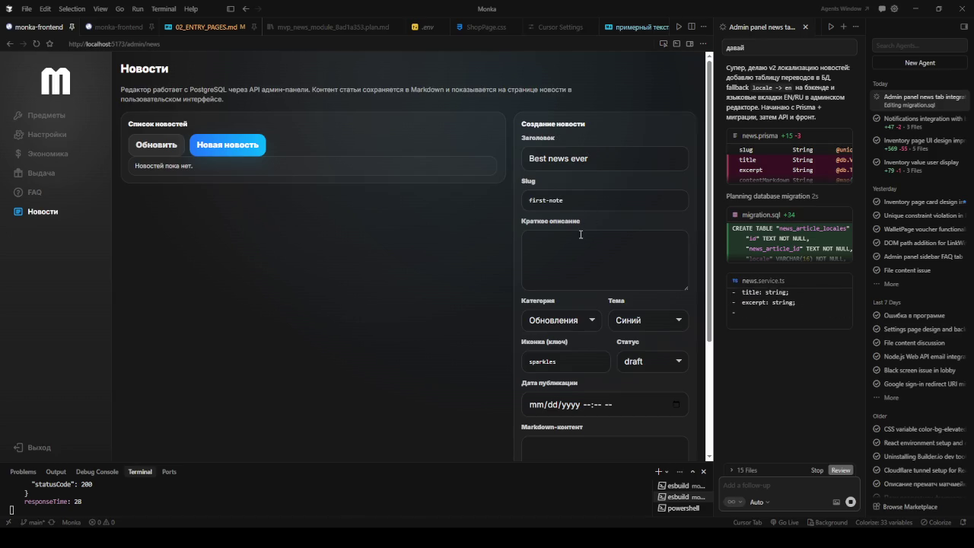
# Change the title to 'Hello world note - how to be the best in this game'
pyautogui.hotkey('shift', 'Tab')
pyautogui.write('Hellow world note')
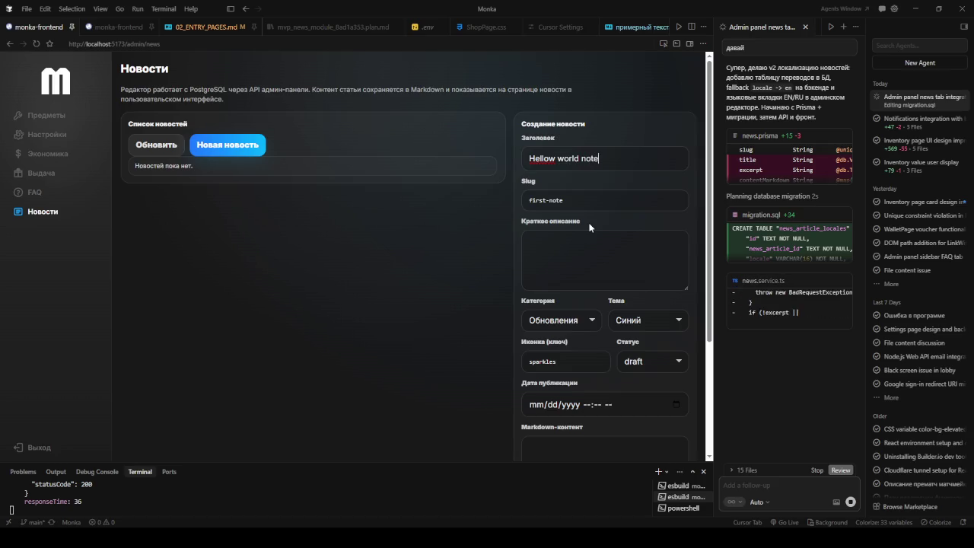
pyautogui.click(554, 160)
pyautogui.press('BackSpace')
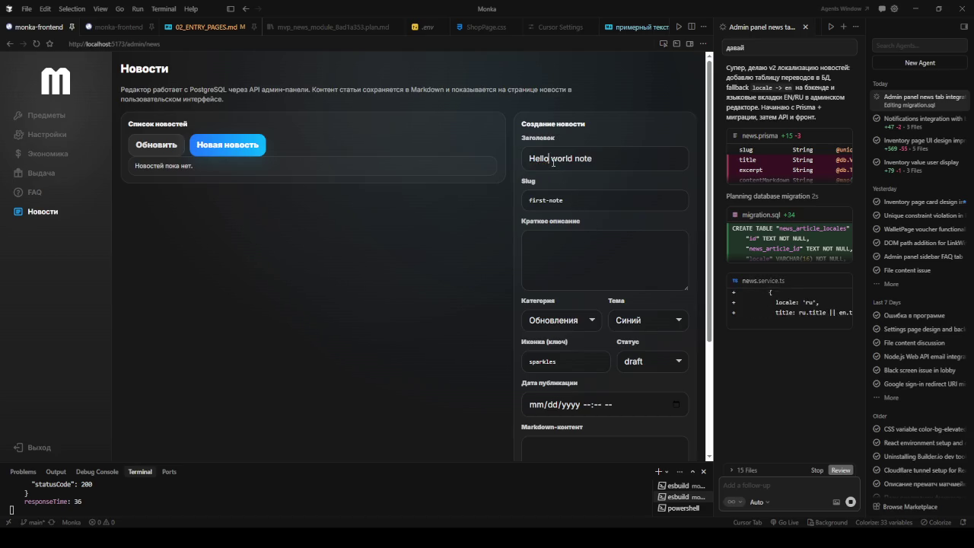
pyautogui.write('-g')
pyautogui.press('BackSpace')
pyautogui.write('ho')
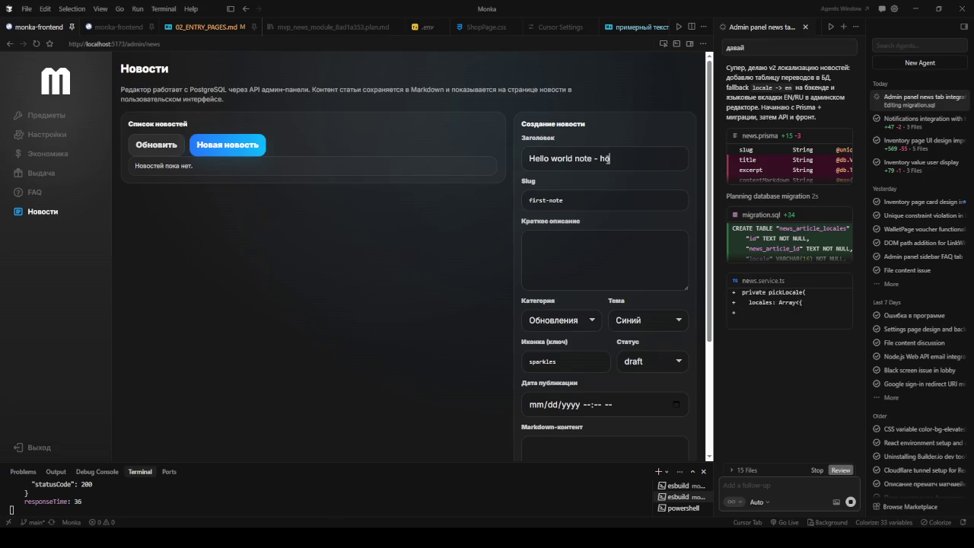
pyautogui.write('w to')
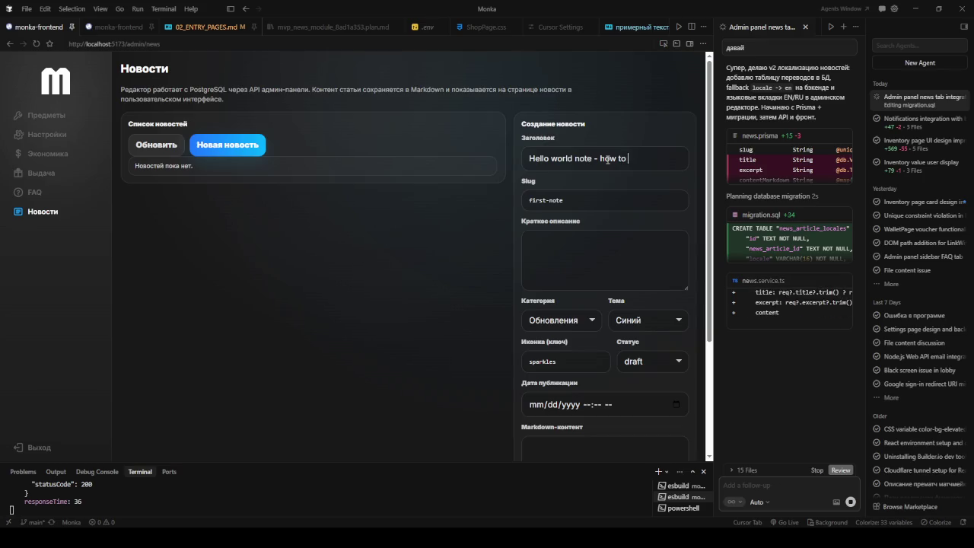
pyautogui.write(' be the best in th')
pyautogui.write('s game')
# Write the draft short description 'IDK, its not ready yet, cr.....'
pyautogui.click(629, 243)
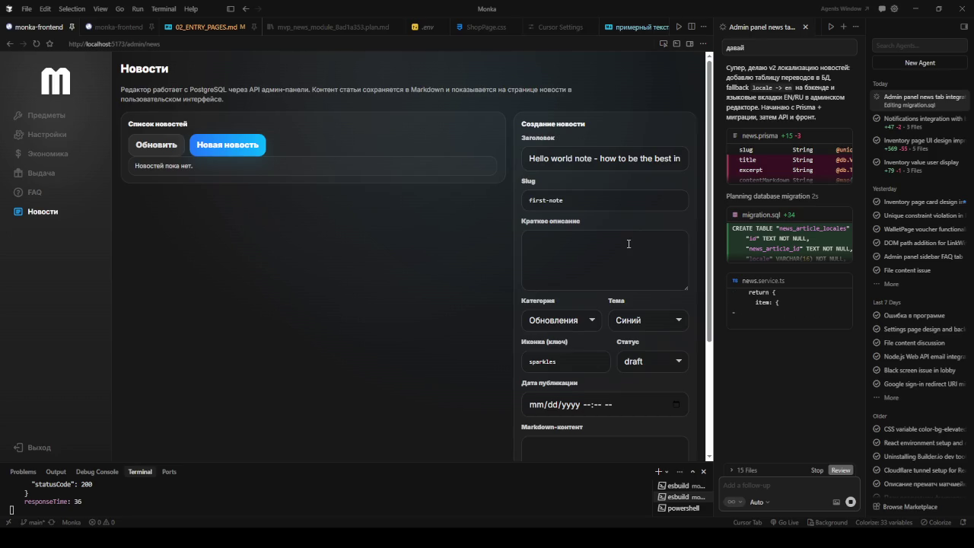
pyautogui.write('IDK, its not ready yet')
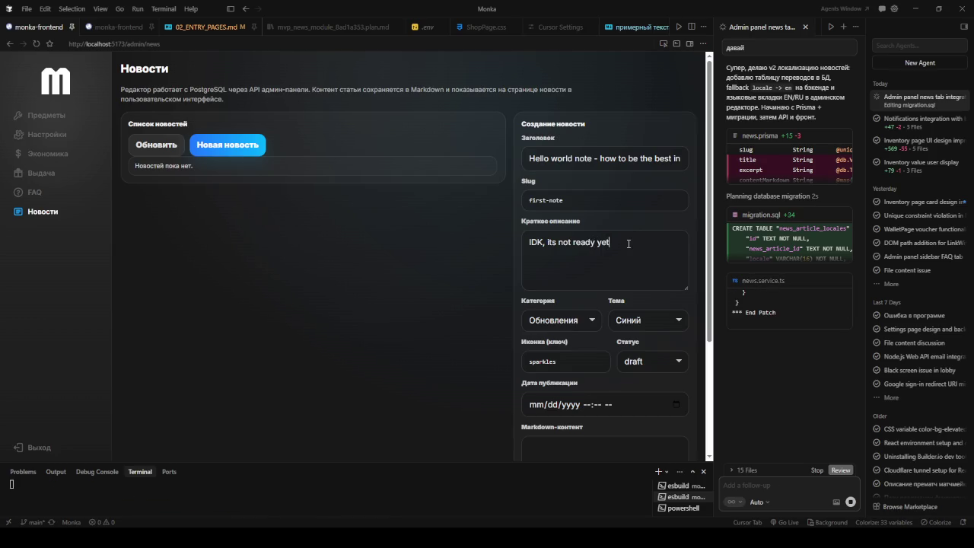
pyautogui.write(', ')
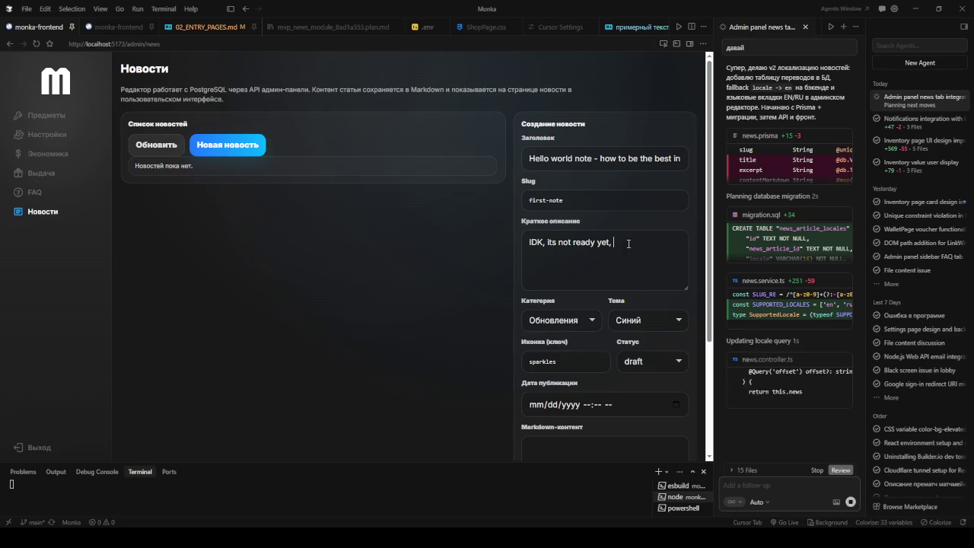
pyautogui.write('cru')
pyautogui.press('BackSpace')
pyautogui.press('BackSpace')
pyautogui.write('r')
pyautogui.press('BackSpace')
pyautogui.press('BackSpace')
pyautogui.press('BackSpace')
pyautogui.press('BackSpace')
pyautogui.write('.....')
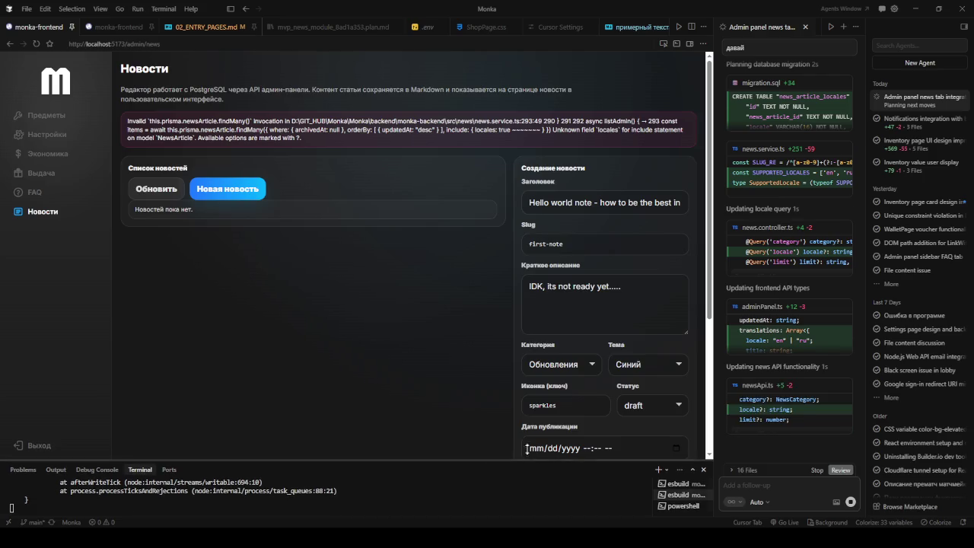
pyautogui.click(679, 506)
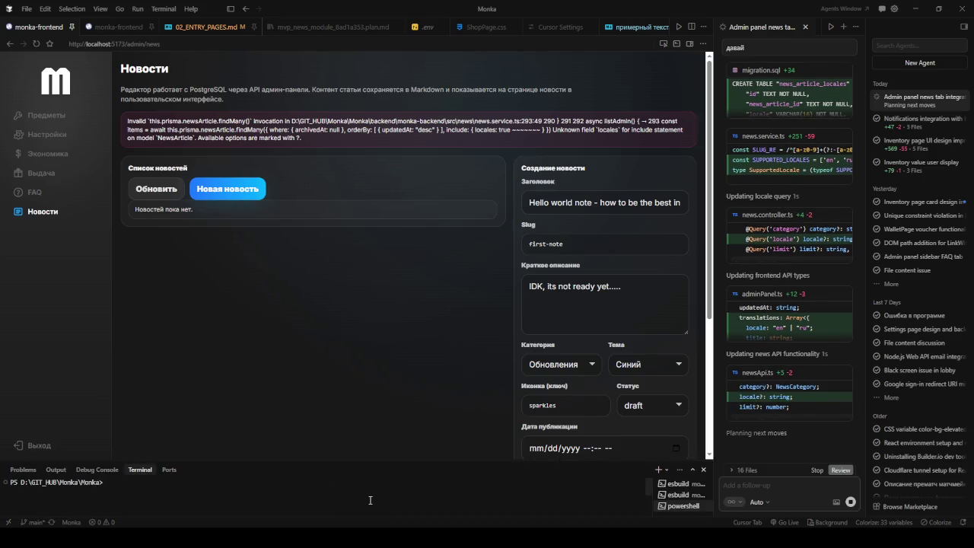
# Run npx prisma migrate deploy from the backend/monka-backend folder in PowerShell
pyautogui.press('Return')
pyautogui.press('Return')
pyautogui.press('Return')
pyautogui.write('npx prisma migrate deploy')
pyautogui.hotkey('ctrl', 'l')
pyautogui.press('Up')
pyautogui.press('Up')
pyautogui.press('Return')
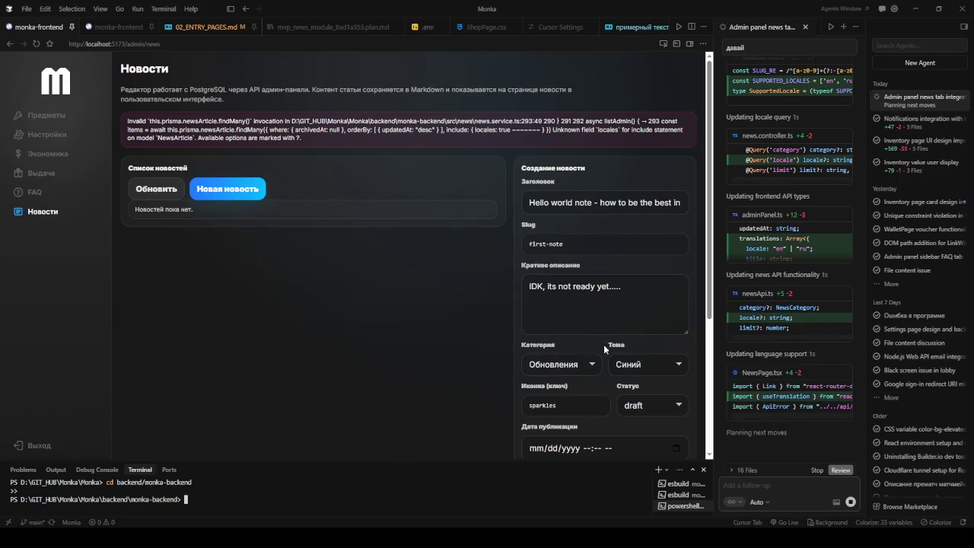
pyautogui.scroll(-1, 607, 350)
pyautogui.scroll(1, 607, 357)
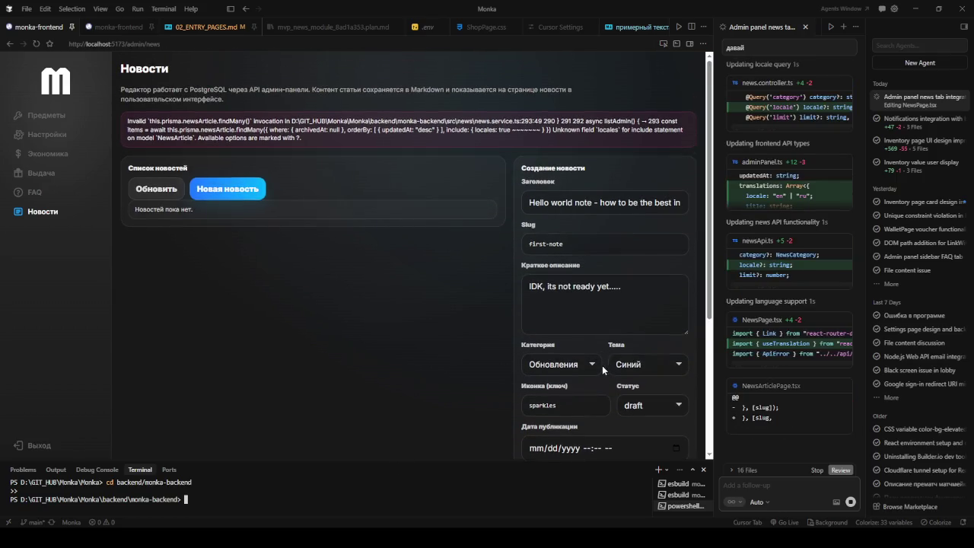
pyautogui.write('npx prisma migrate deploy')
pyautogui.press('Return')
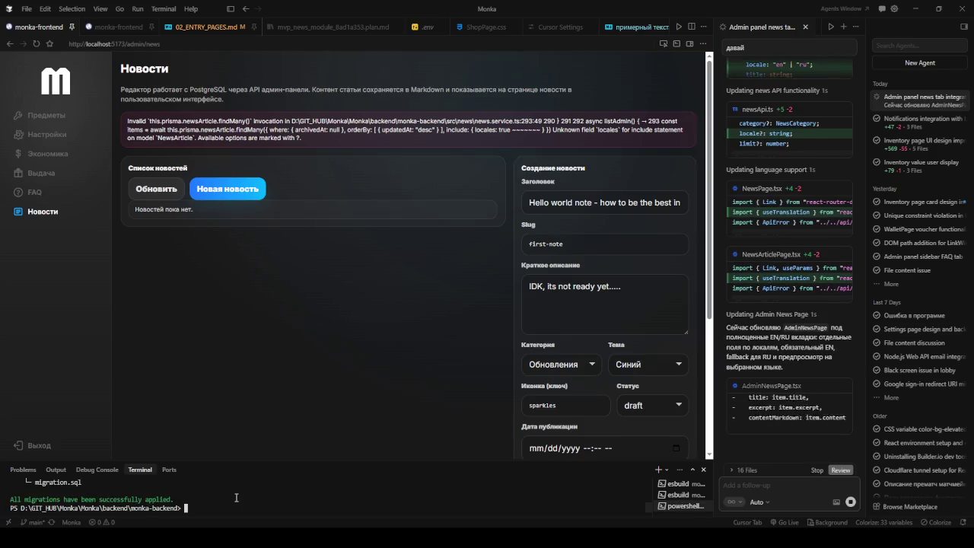
# Reload the admin news page so the title, slug and description fields are empty
pyautogui.click(575, 202)
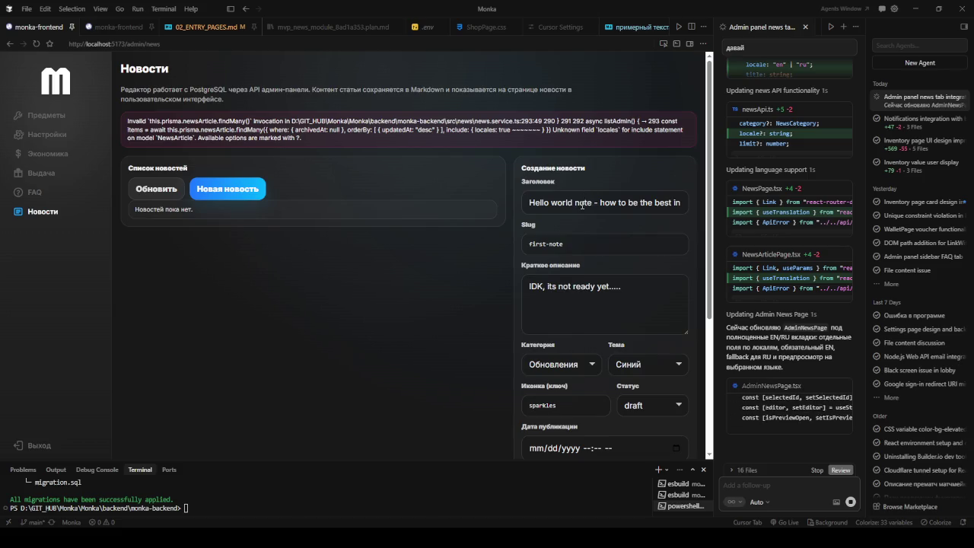
pyautogui.hotkey('ctrl', 'a')
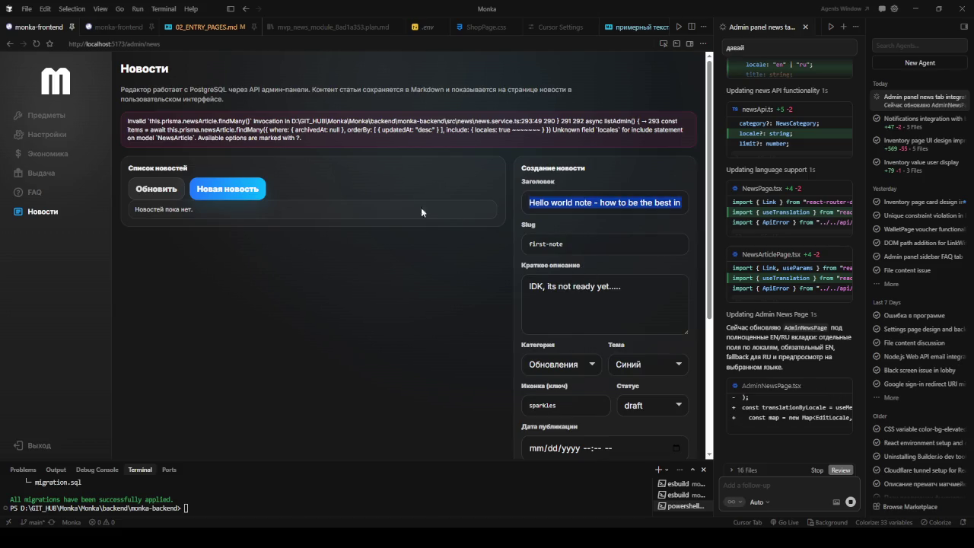
pyautogui.click(549, 244)
pyautogui.hotkey('ctrl', 'a')
pyautogui.click(578, 289)
pyautogui.hotkey('ctrl', 'a')
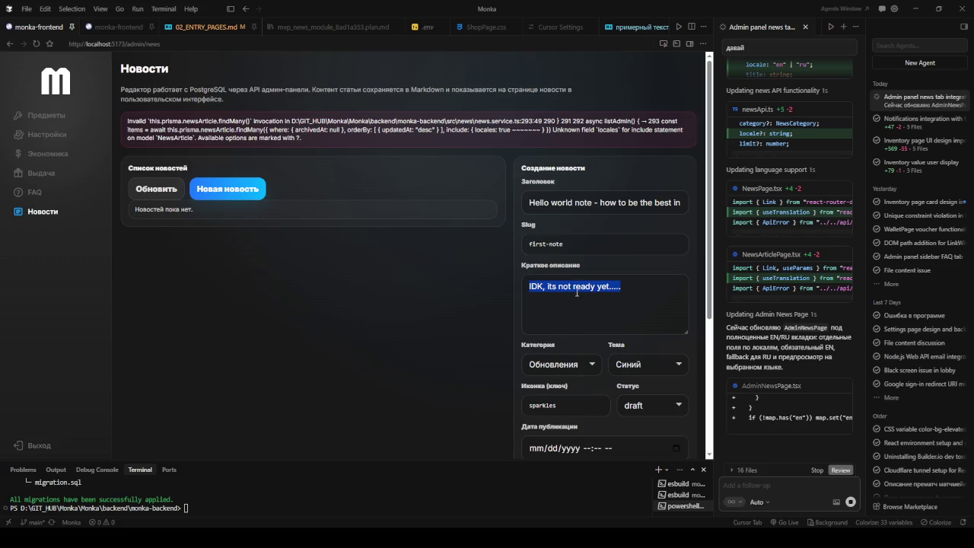
pyautogui.click(36, 44)
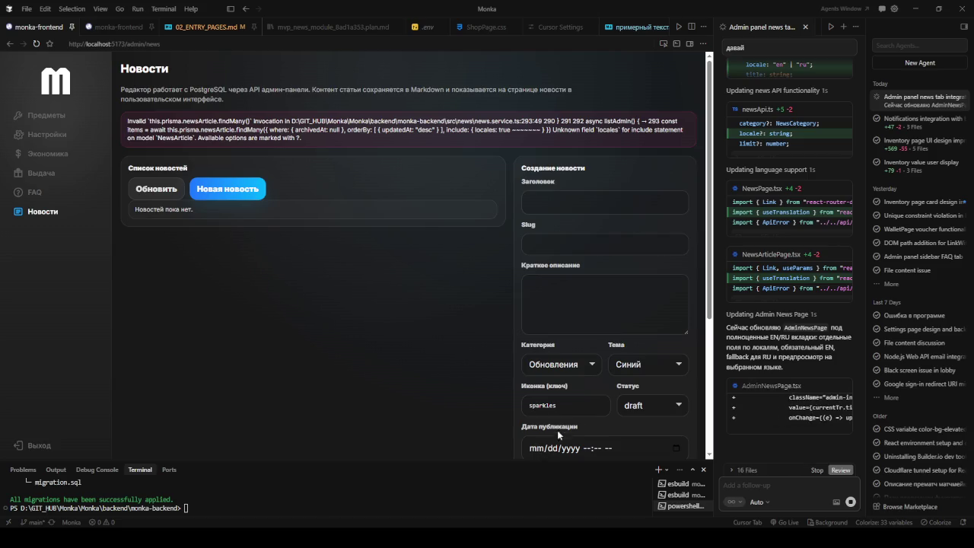
pyautogui.scroll(-1, 638, 366)
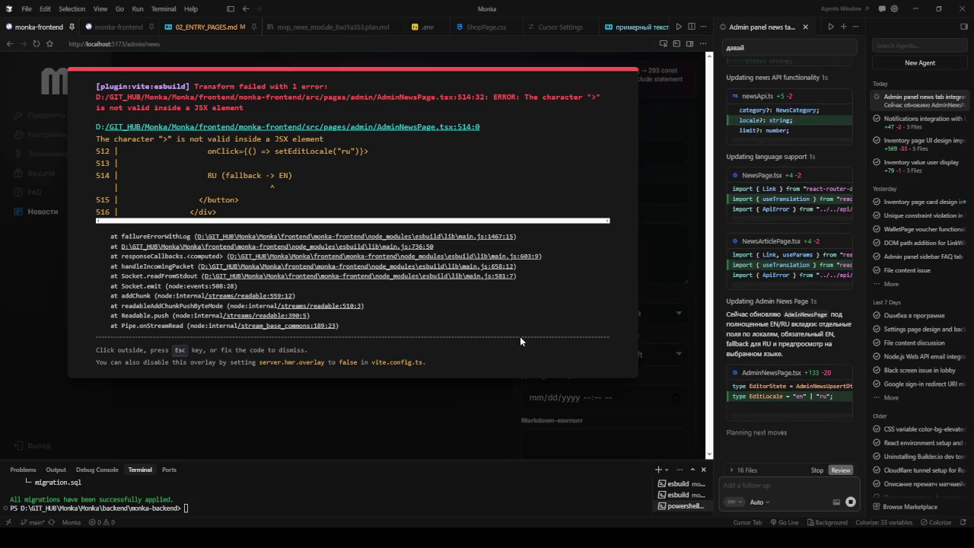
pyautogui.click(118, 27)
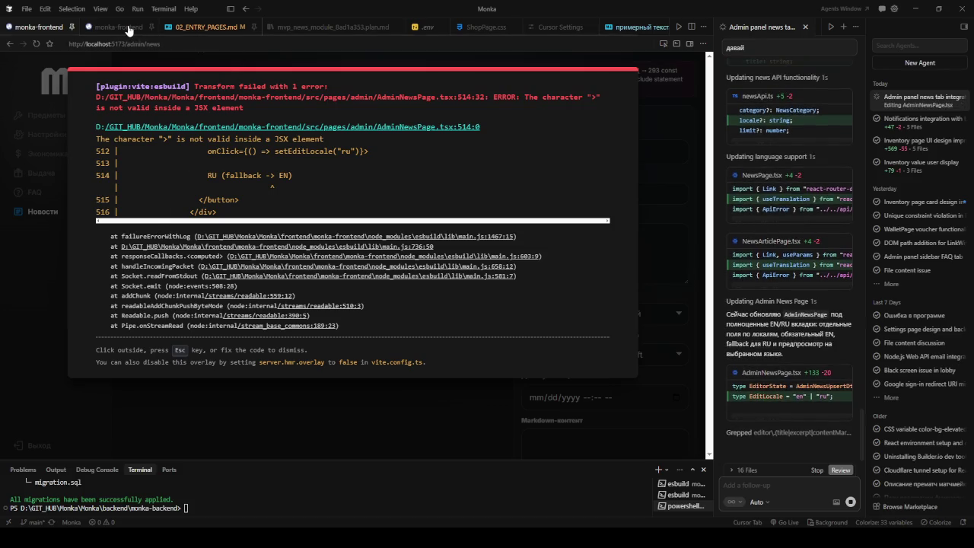
pyautogui.click(36, 44)
pyautogui.click(39, 26)
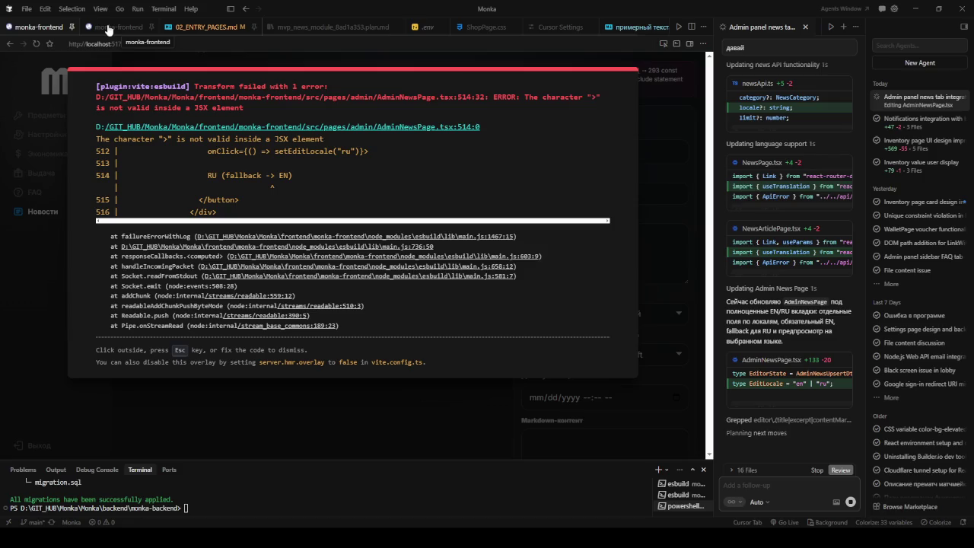
pyautogui.click(36, 45)
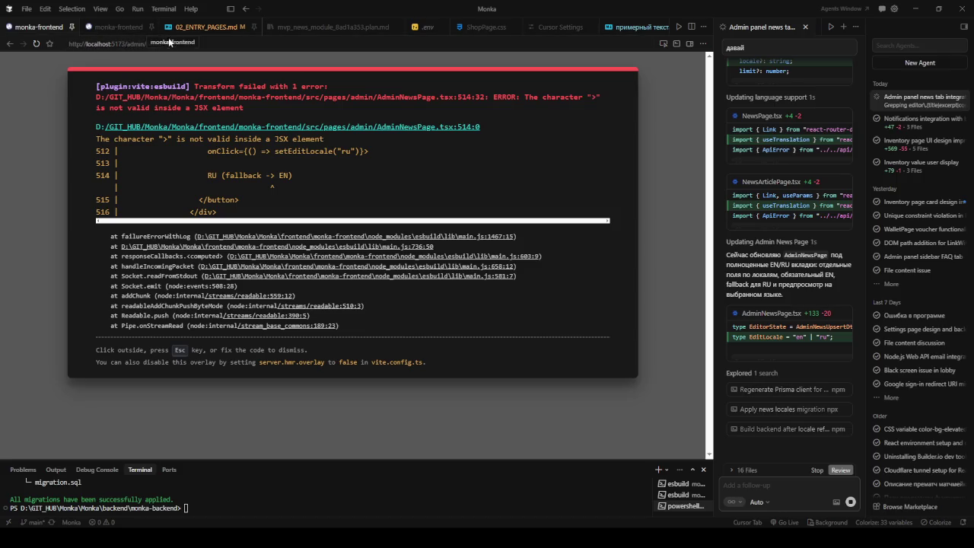
pyautogui.click(37, 45)
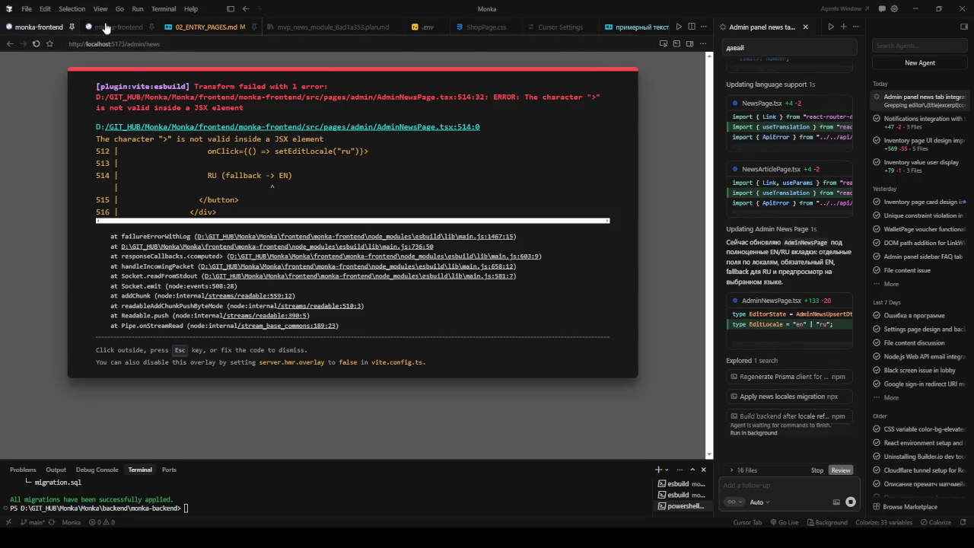
pyautogui.click(41, 28)
pyautogui.click(109, 28)
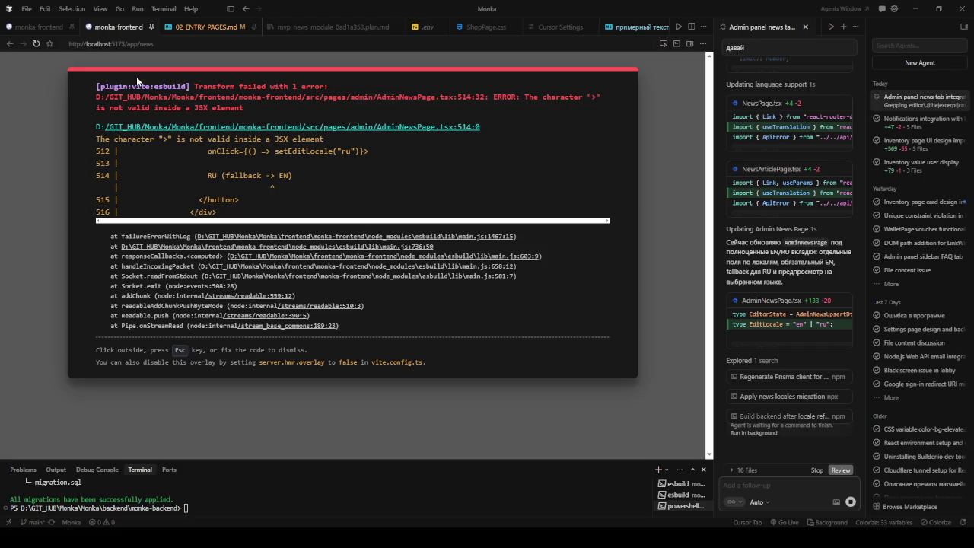
pyautogui.click(41, 28)
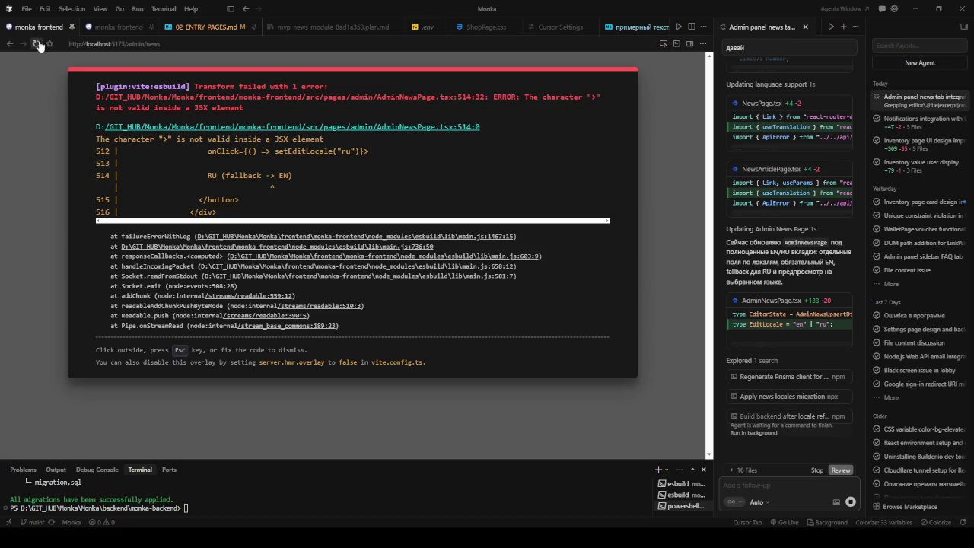
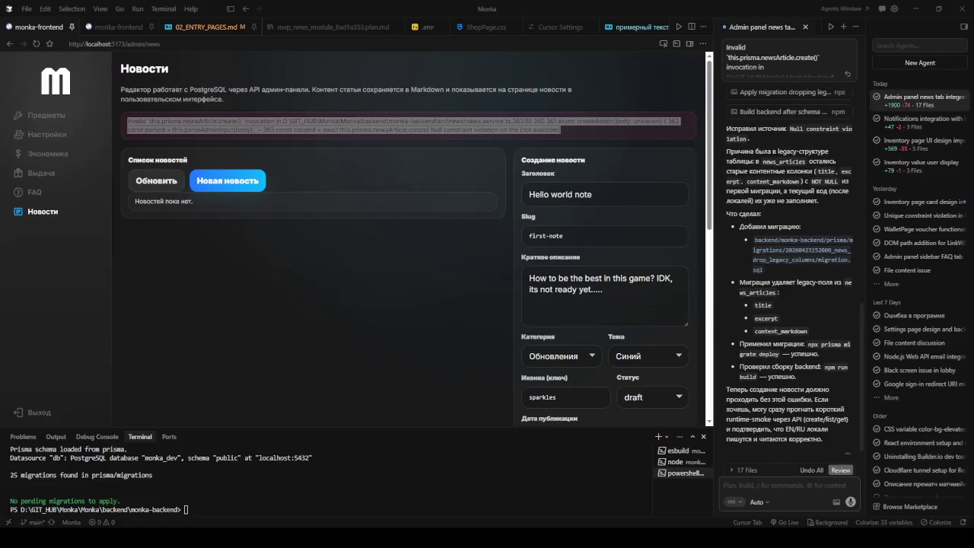
# Reload the admin news page and enter the title 'Hello world note' with a short description
pyautogui.hotkey('ctrl', 'r')
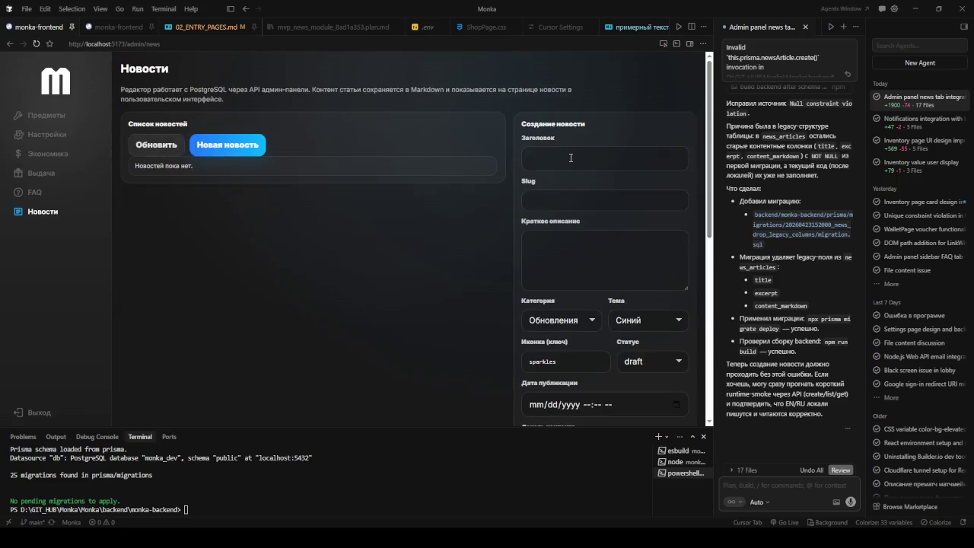
pyautogui.write('Hello world note')
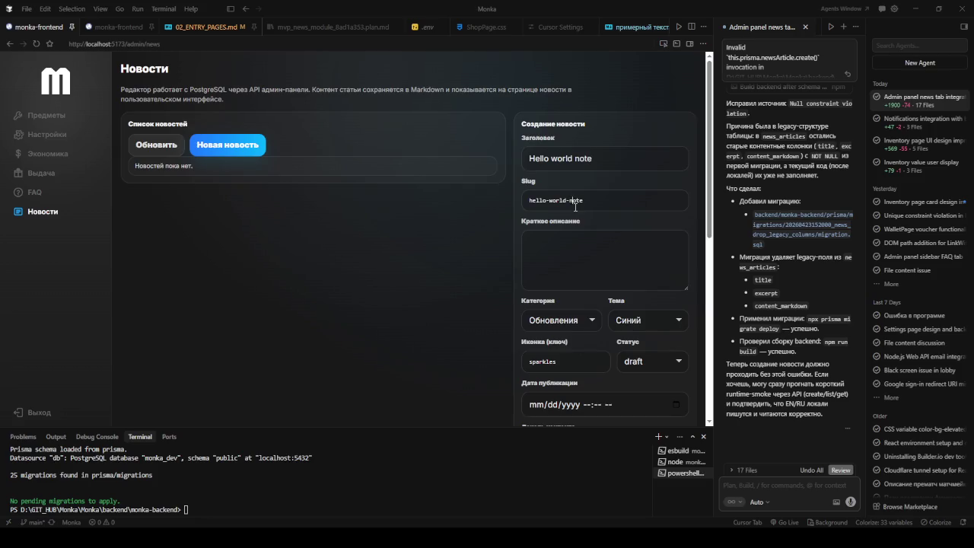
pyautogui.tripleClick(575, 202)
pyautogui.click(570, 238)
pyautogui.hotkey('alt', 'v')
pyautogui.press('Escape')
pyautogui.write('How to be the best in this game? IDK, its not ready yet.....')
# Paste the Markdown body into the EN content field and save the news item
pyautogui.scroll(-3, 598, 337)
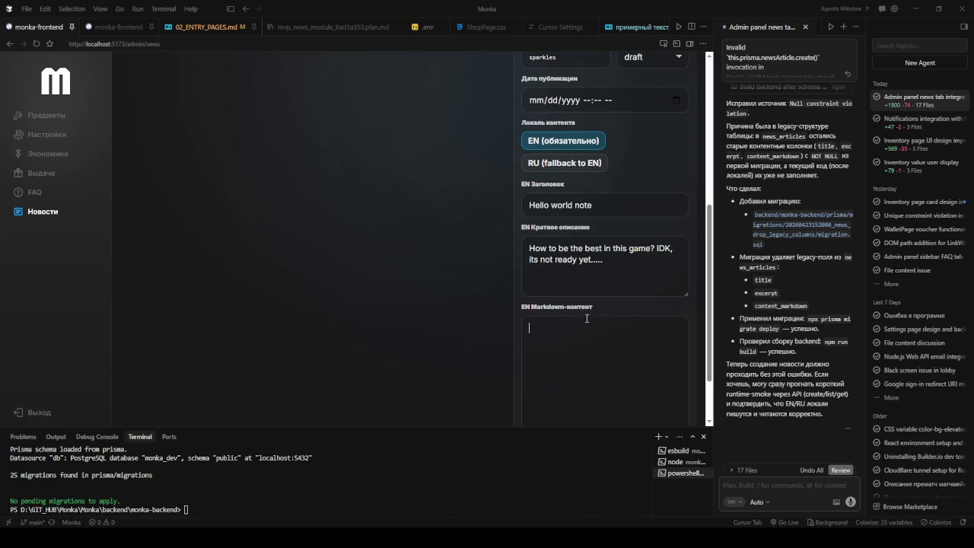
pyautogui.click(583, 327)
pyautogui.write('Sigma sigma boy, sigma boy, sigma boy....')
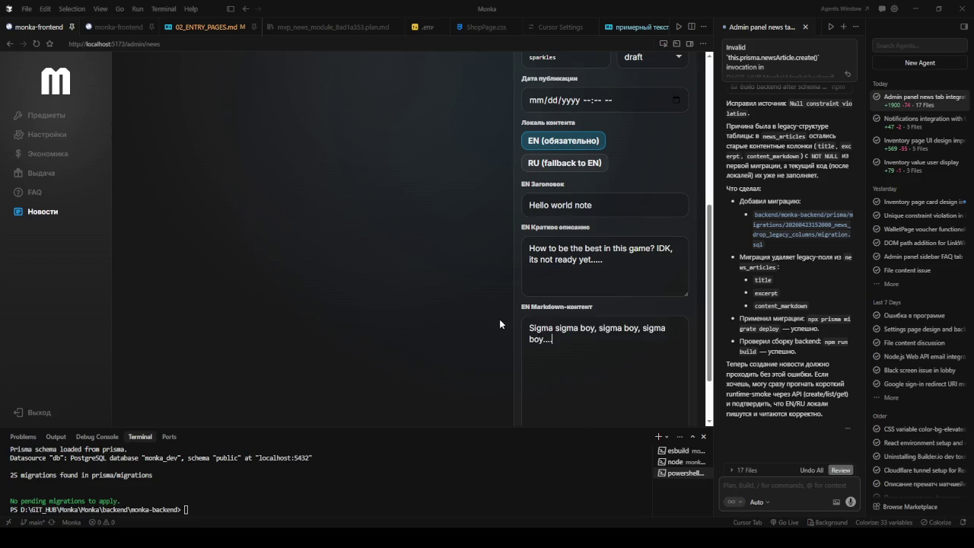
pyautogui.scroll(-1, 565, 312)
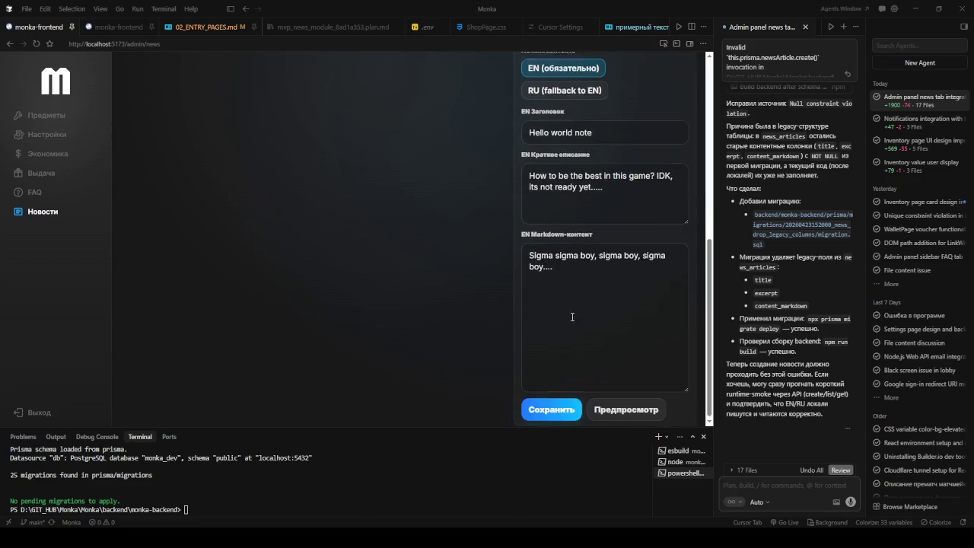
pyautogui.click(569, 409)
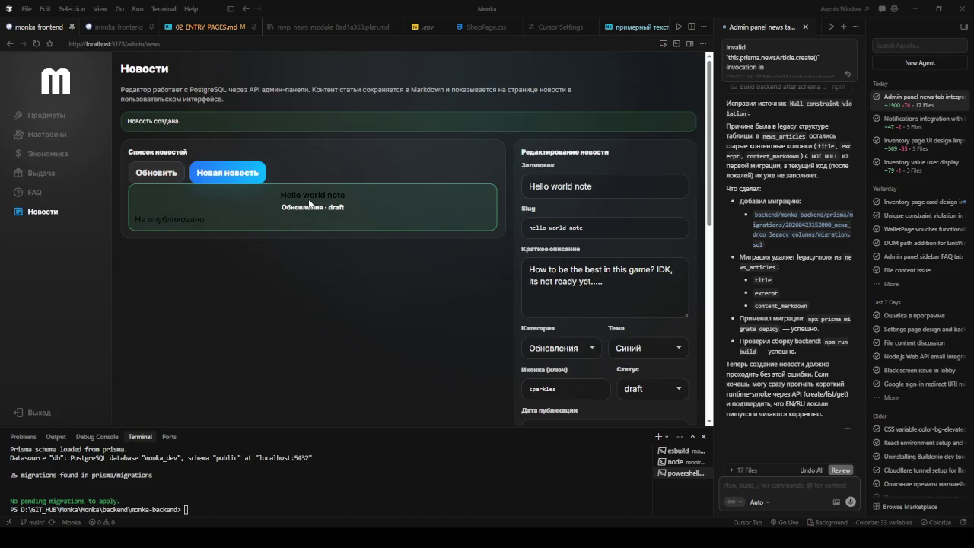
# Attach the picked news card element to a fresh agent chat
pyautogui.click(662, 43)
pyautogui.click(478, 225)
pyautogui.write('тут нужна')
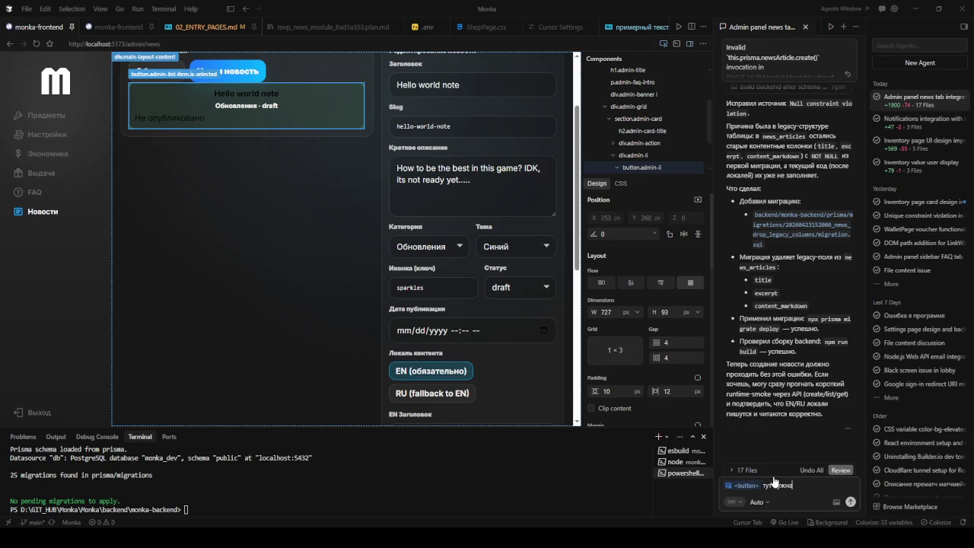
pyautogui.hotkey('ctrl', 'a')
pyautogui.press('BackSpace')
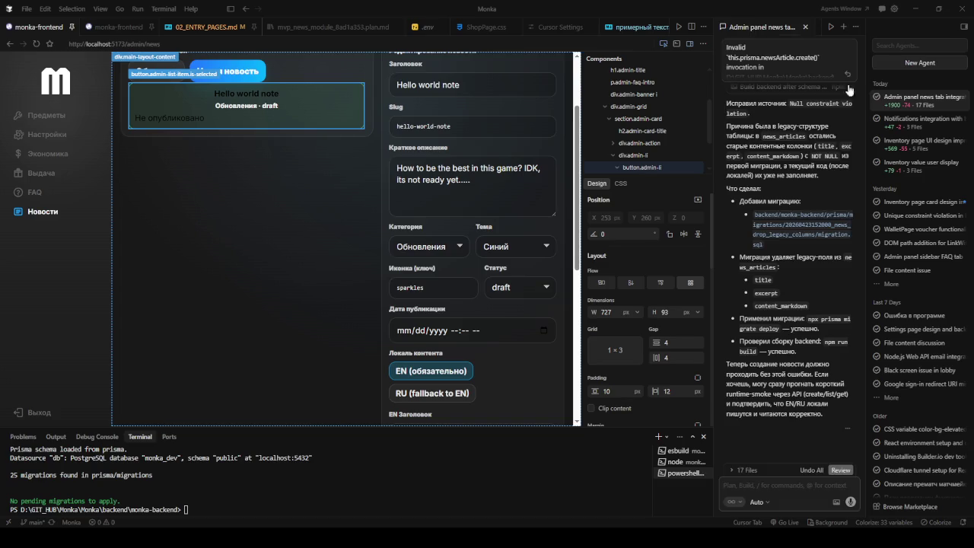
pyautogui.hotkey('ctrl', 'n')
# Ask the agent to add editing, publishing, move-to-draft and archiving for the card
pyautogui.write('возмо')
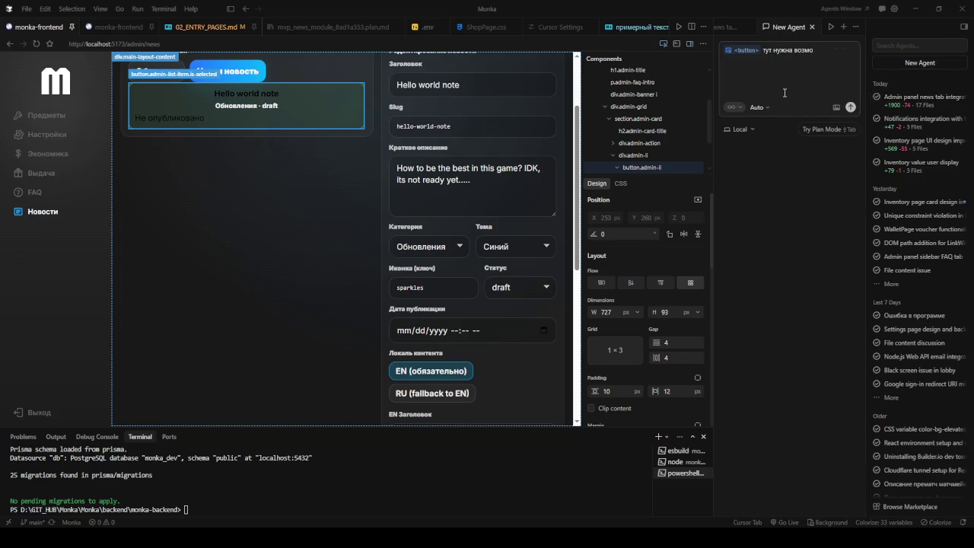
pyautogui.write('жность редактирования статьи, публикова')
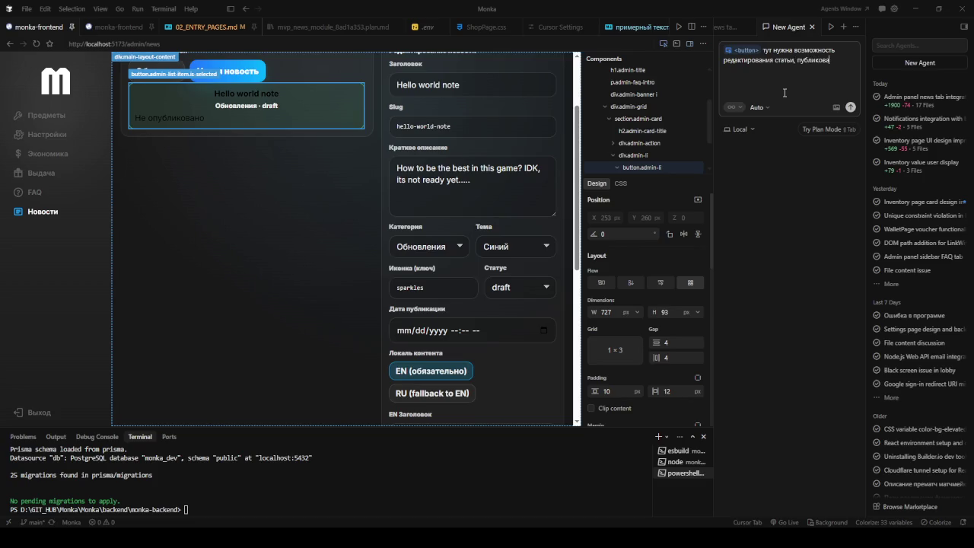
pyautogui.write('ие в дра')
pyautogui.write('фт и')
pyautogui.write('п')
pyautogui.press('Return')
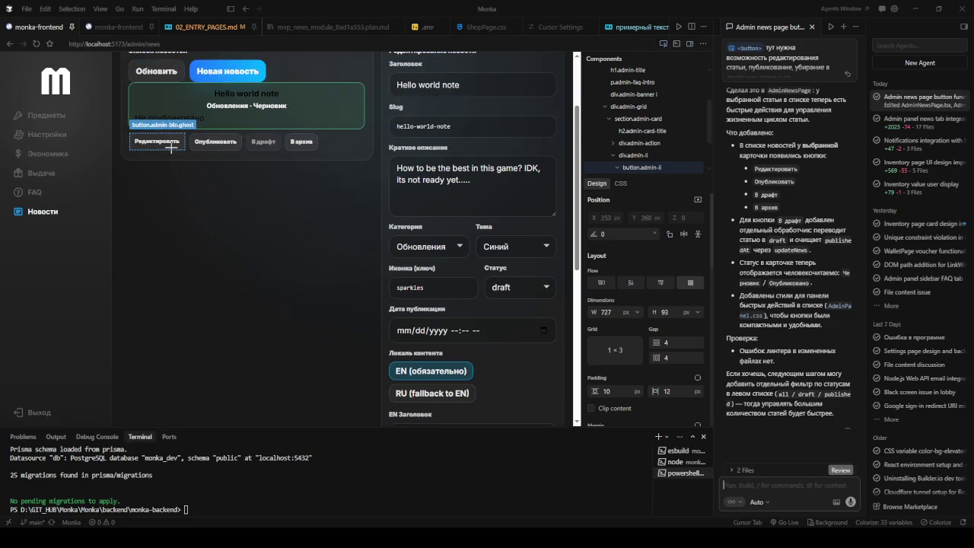
# Close the component inspector and compare the admin editor with the public /app/news page
pyautogui.click(663, 45)
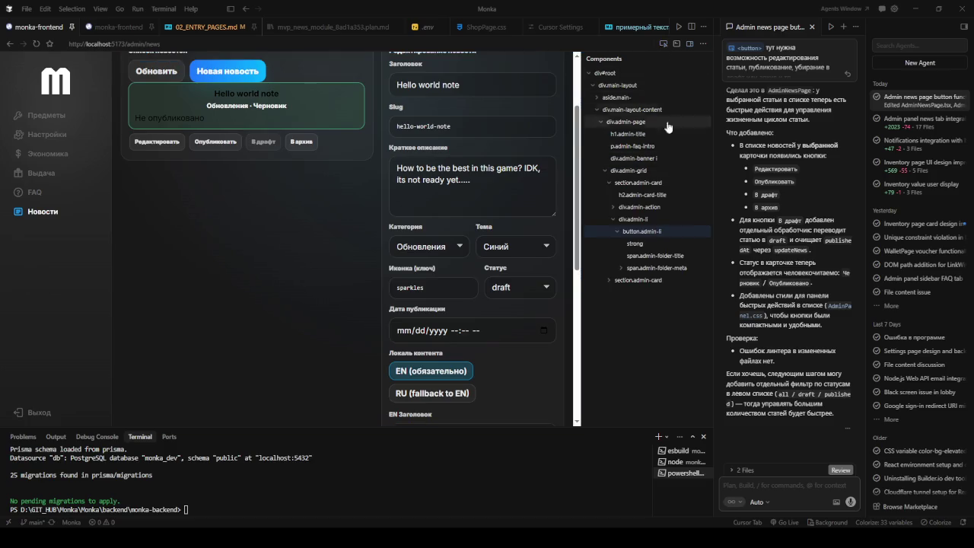
pyautogui.click(688, 44)
pyautogui.scroll(2, 364, 127)
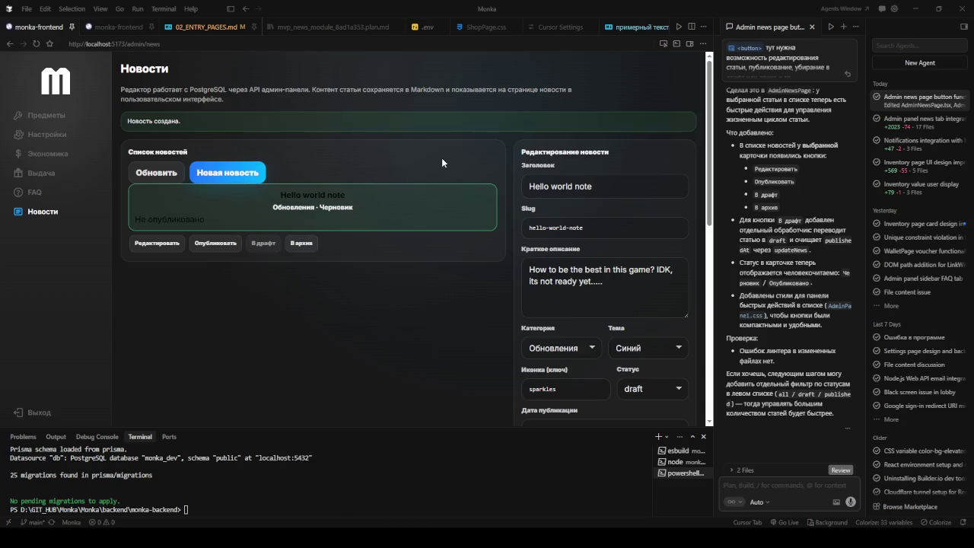
pyautogui.click(114, 27)
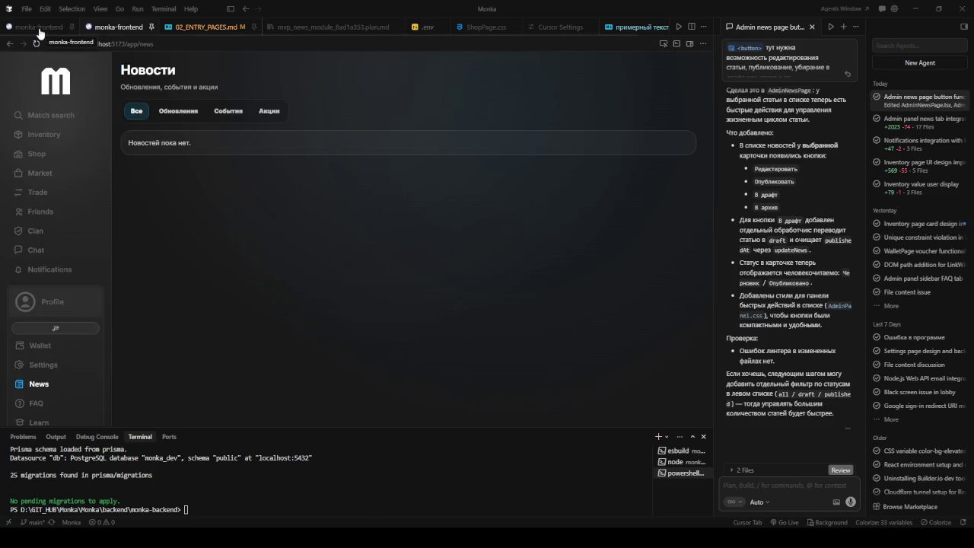
pyautogui.click(37, 28)
# Attach the admin news list card and request it look like the news page cards
pyautogui.click(664, 43)
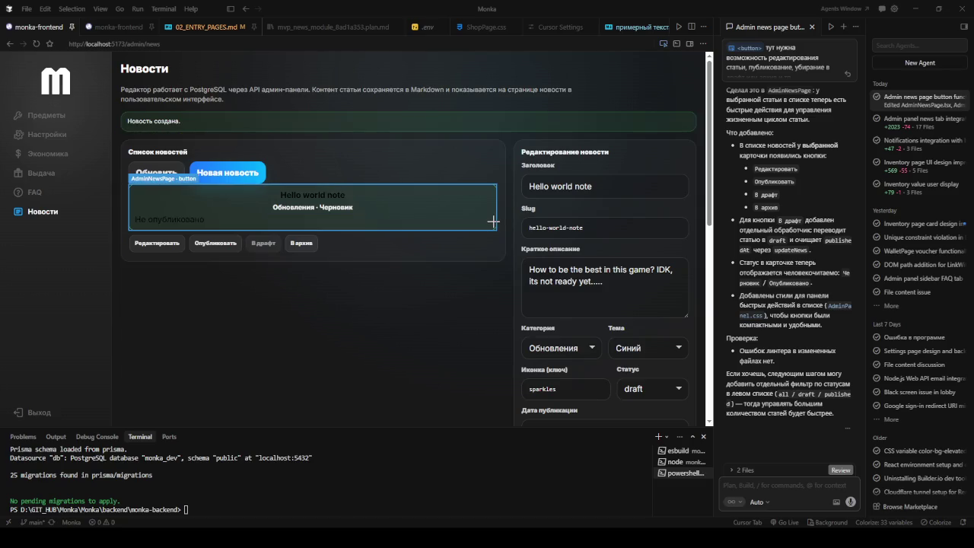
pyautogui.click(493, 221)
pyautogui.write('она тут жо')
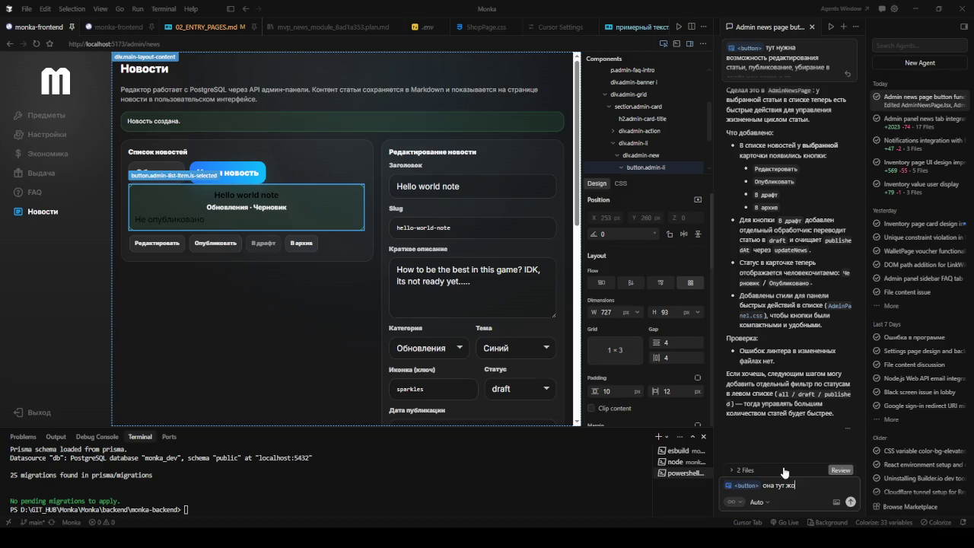
pyautogui.press('BackSpace')
pyautogui.write('а вы')
pyautogui.press('BackSpace')
pyautogui.write('деть также как')
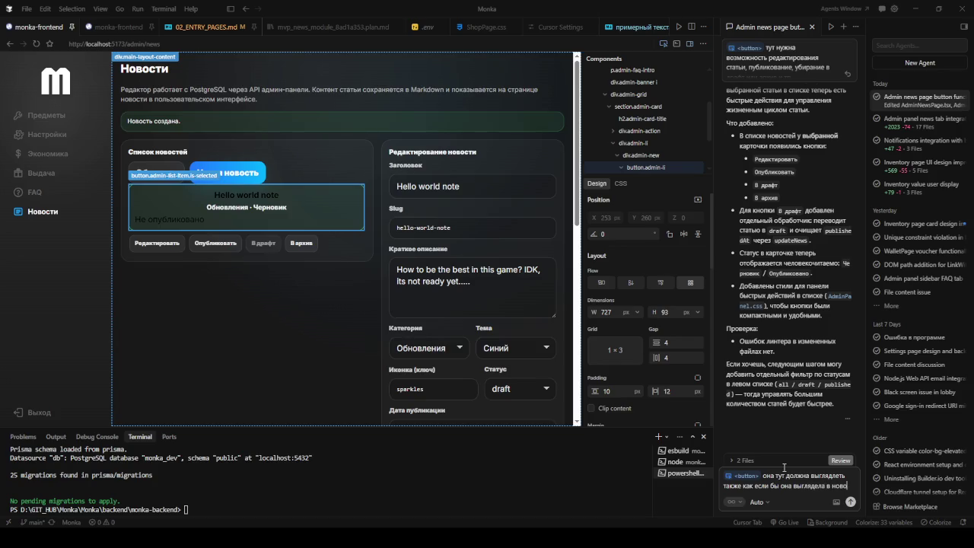
pyautogui.write('стях')
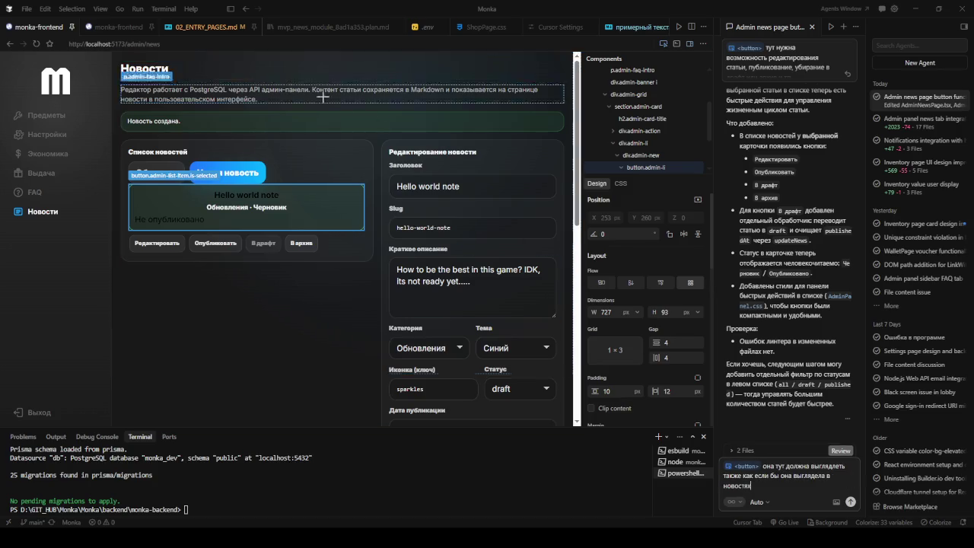
# Add the public news page URL to the request and send it to the agent
pyautogui.click(118, 26)
pyautogui.click(134, 44)
pyautogui.hotkey('ctrl', 'c')
pyautogui.click(771, 484)
pyautogui.hotkey('ctrl', 'v')
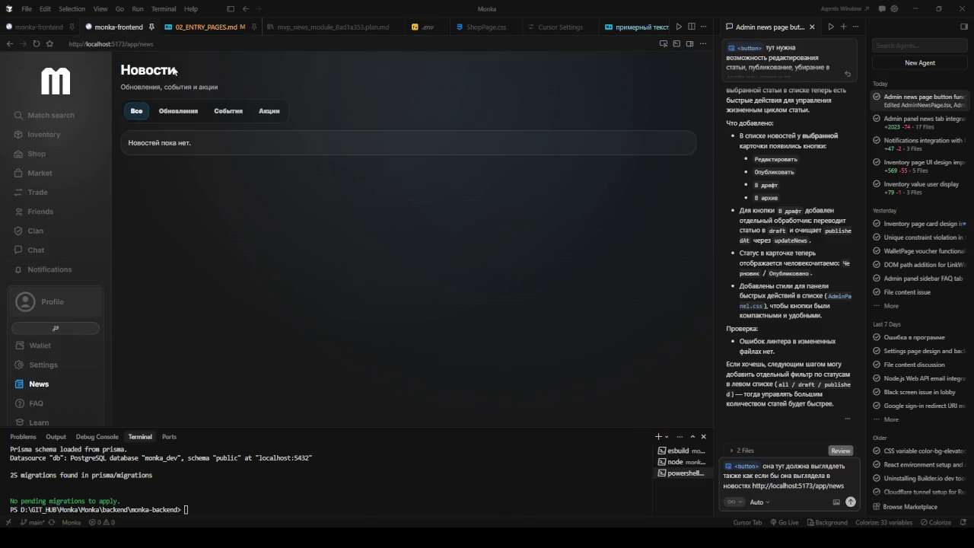
pyautogui.click(30, 27)
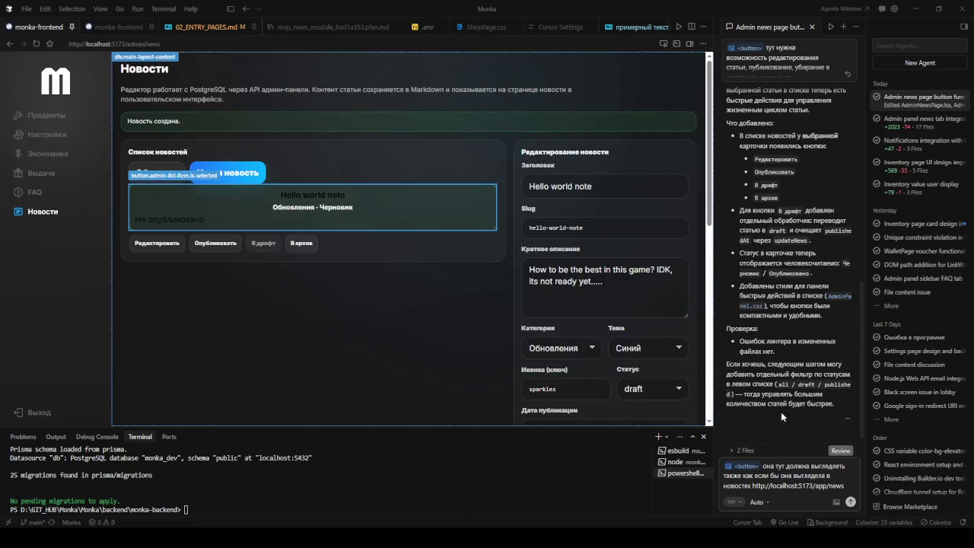
pyautogui.click(851, 503)
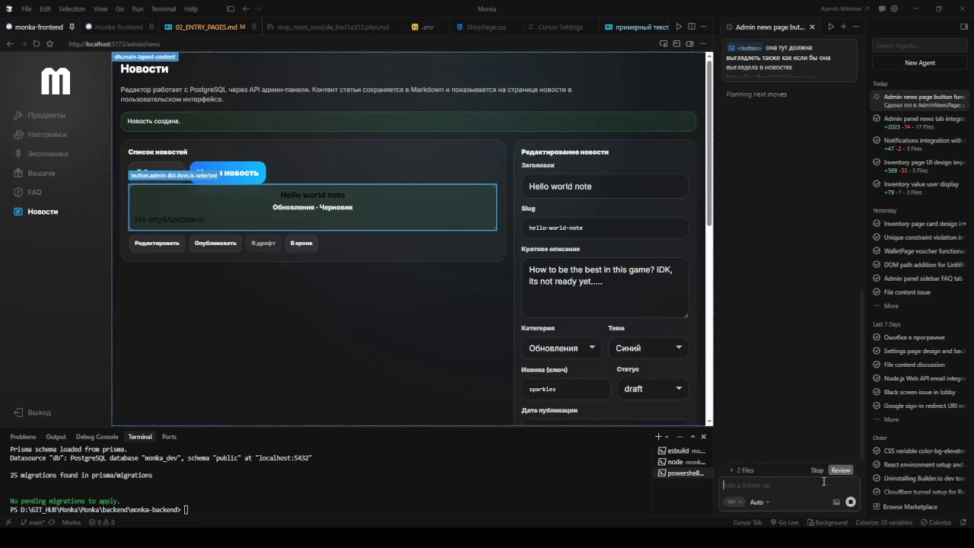
# Discard the agent's pending card-layout edit and re-save the news item
pyautogui.click(662, 45)
pyautogui.scroll(2, 767, 128)
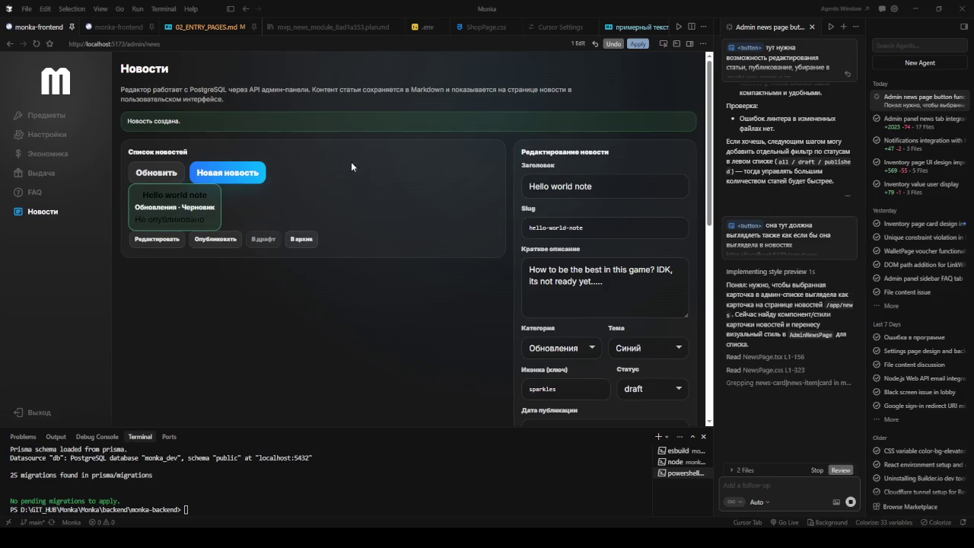
pyautogui.click(613, 43)
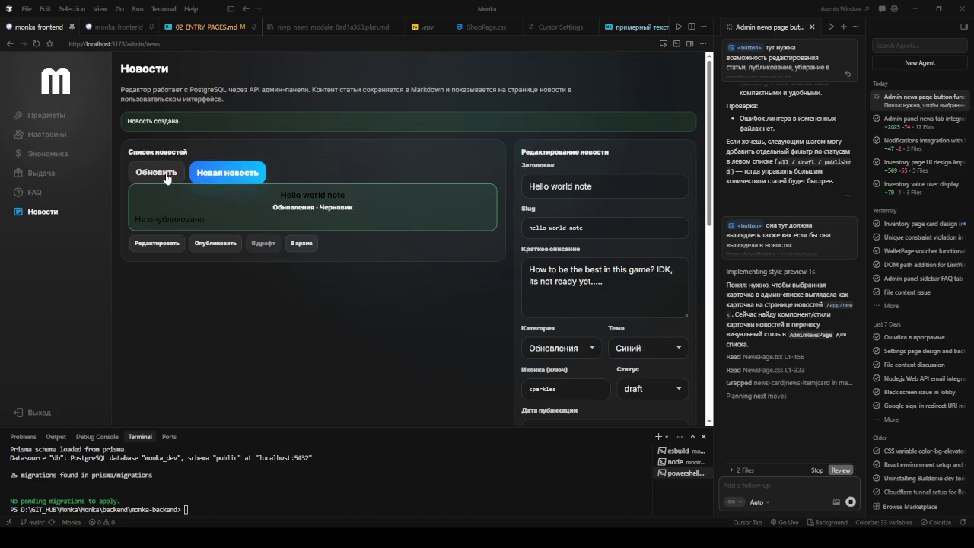
pyautogui.scroll(-4, 253, 188)
pyautogui.scroll(-1, 457, 221)
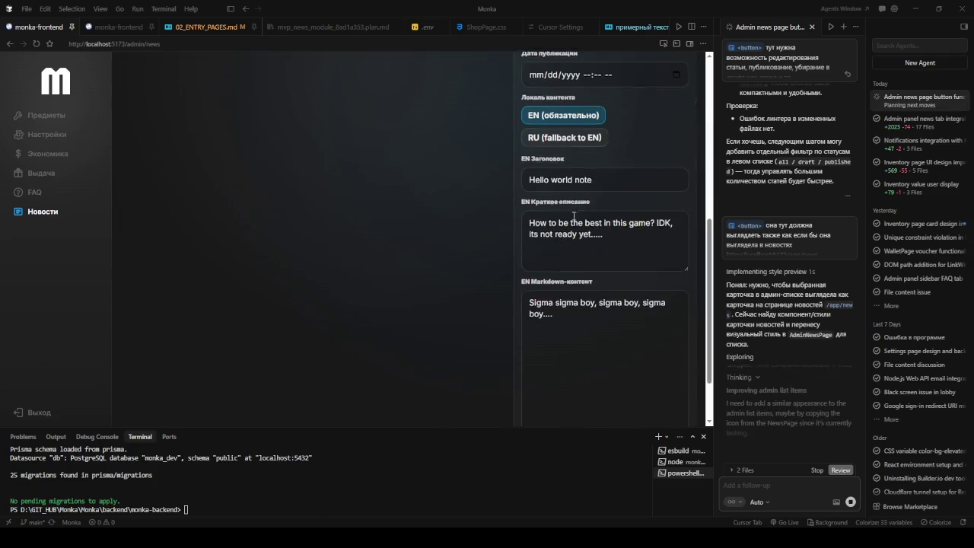
pyautogui.scroll(-1, 577, 232)
pyautogui.click(551, 380)
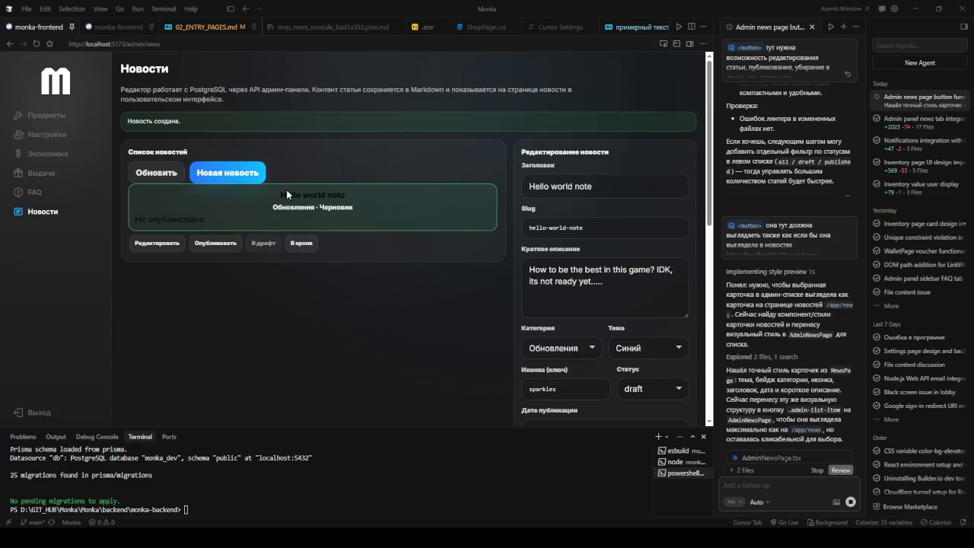
# Load Hello world note, review the restyled card, and send it to the archive
pyautogui.click(242, 170)
pyautogui.click(245, 171)
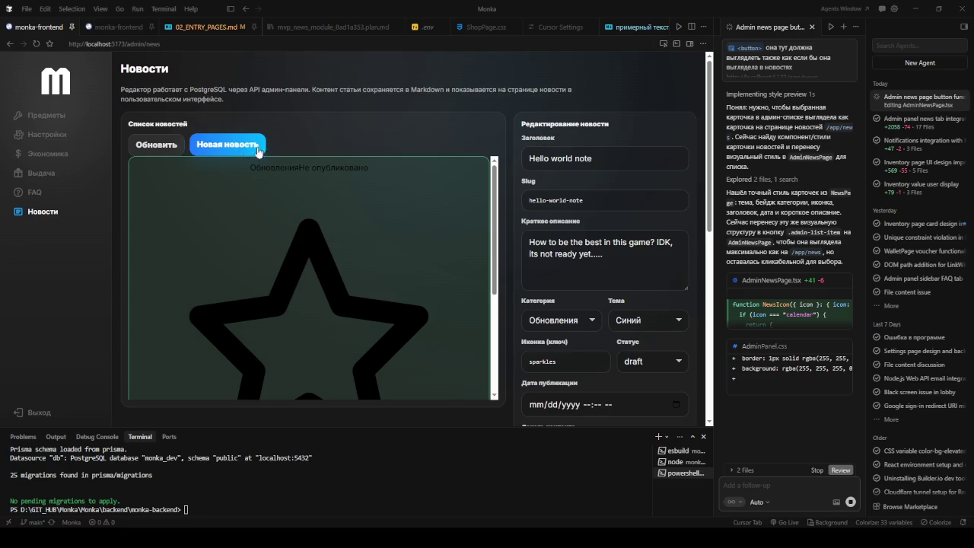
pyautogui.scroll(-5, 628, 217)
pyautogui.scroll(-1, 628, 217)
pyautogui.scroll(3, 595, 285)
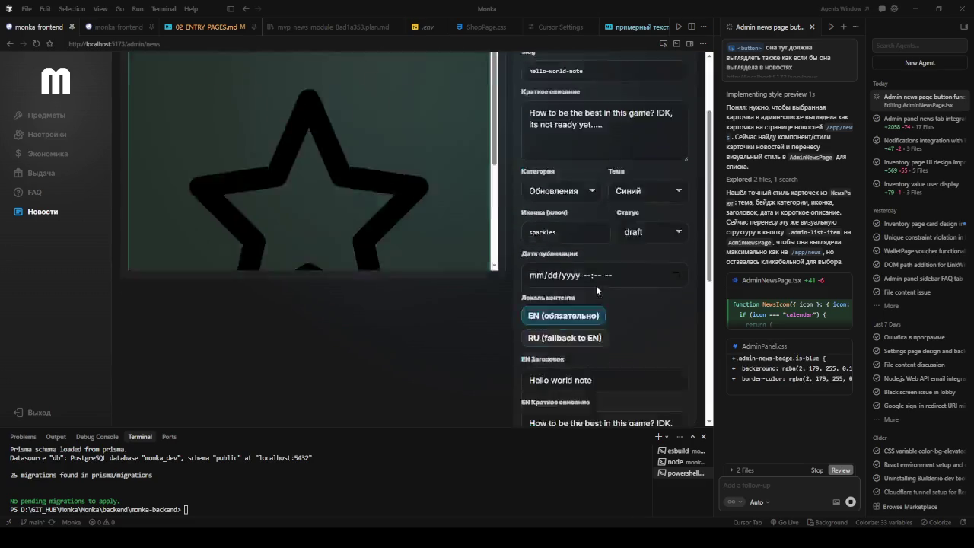
pyautogui.scroll(3, 544, 181)
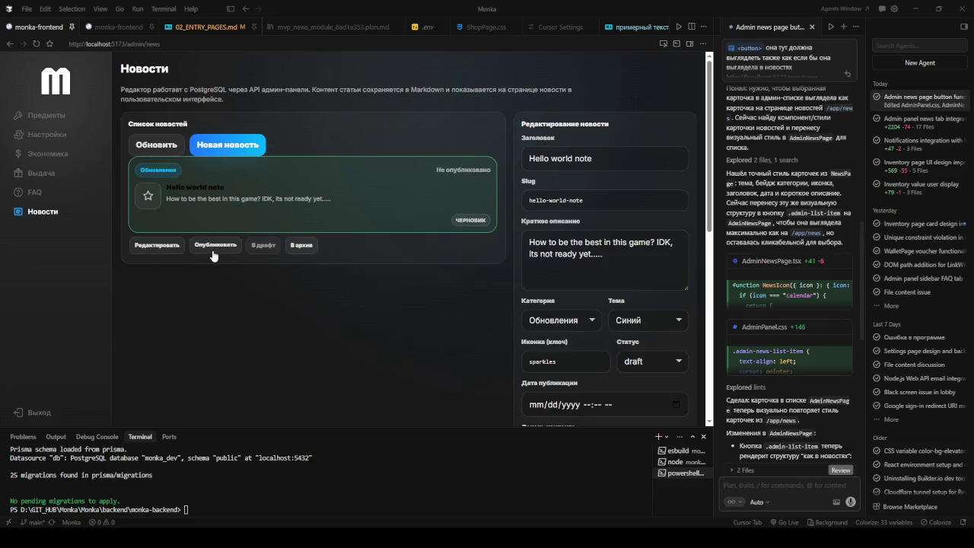
pyautogui.click(312, 254)
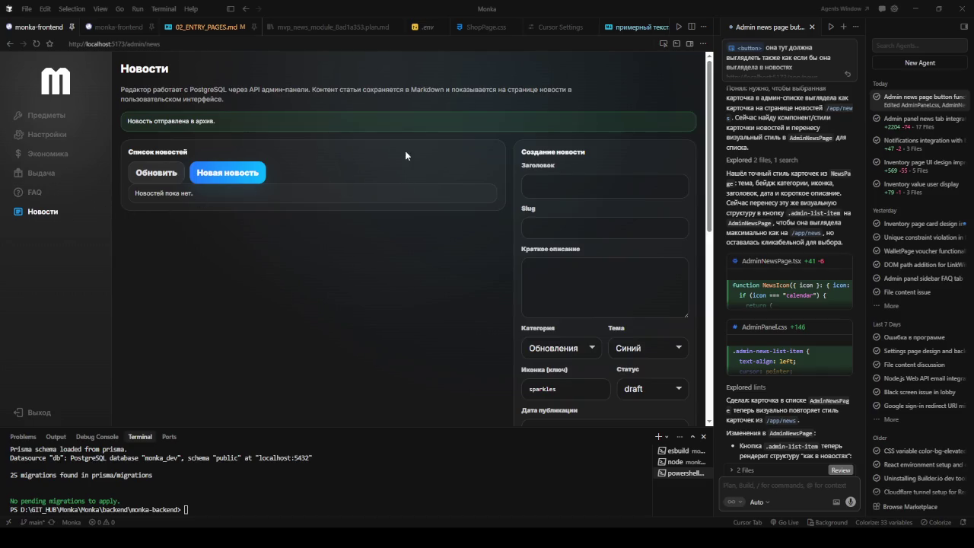
# Attach the admin-actions row container to the agent chat via the element picker
pyautogui.click(662, 44)
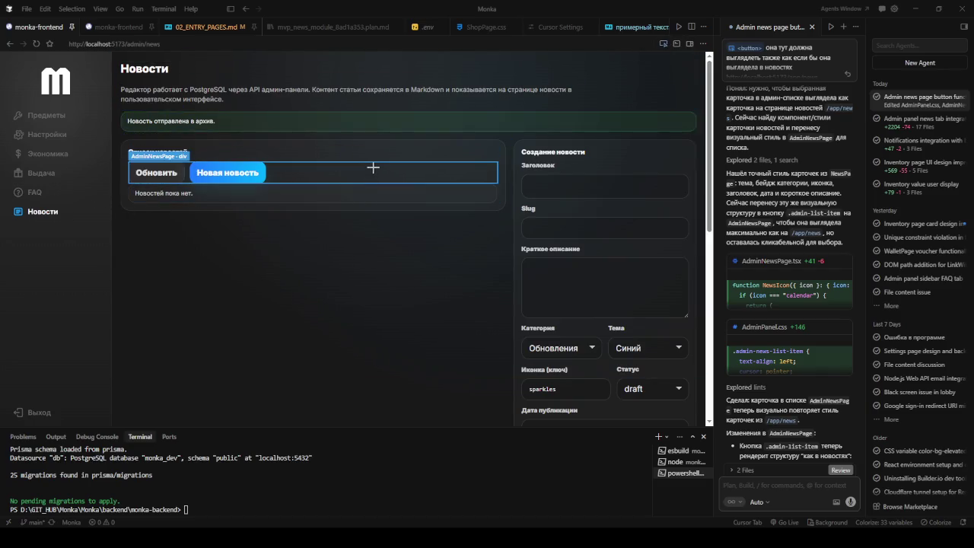
pyautogui.click(437, 172)
pyautogui.write('под этим контейнером простран')
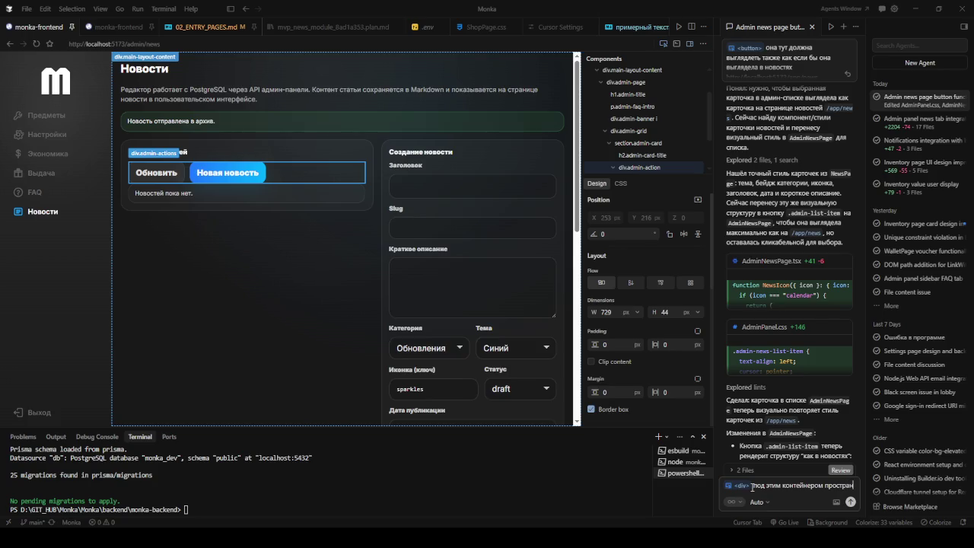
# Ask the agent for a button in that container that restores archived news
pyautogui.write('ство надо в нем самом доп')
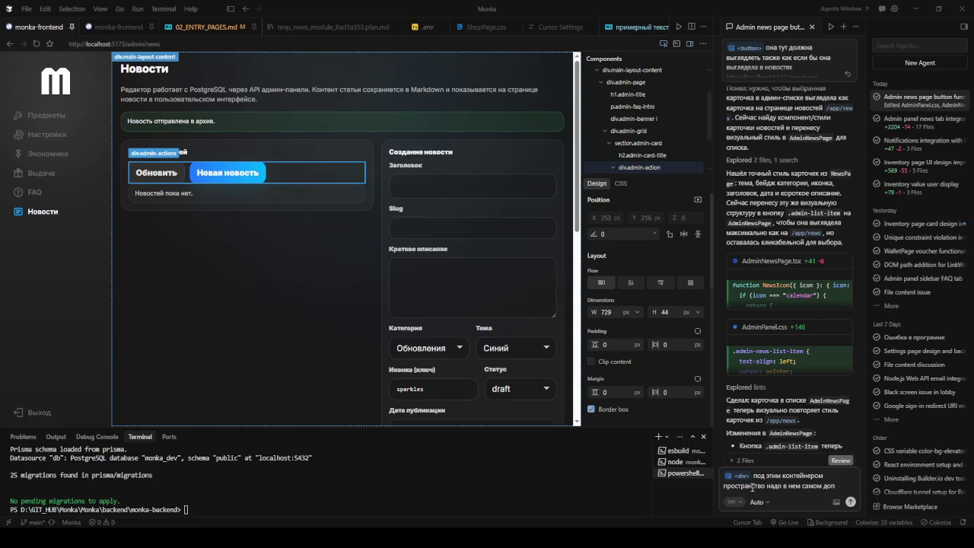
pyautogui.write('у на архив чтобы вытаск')
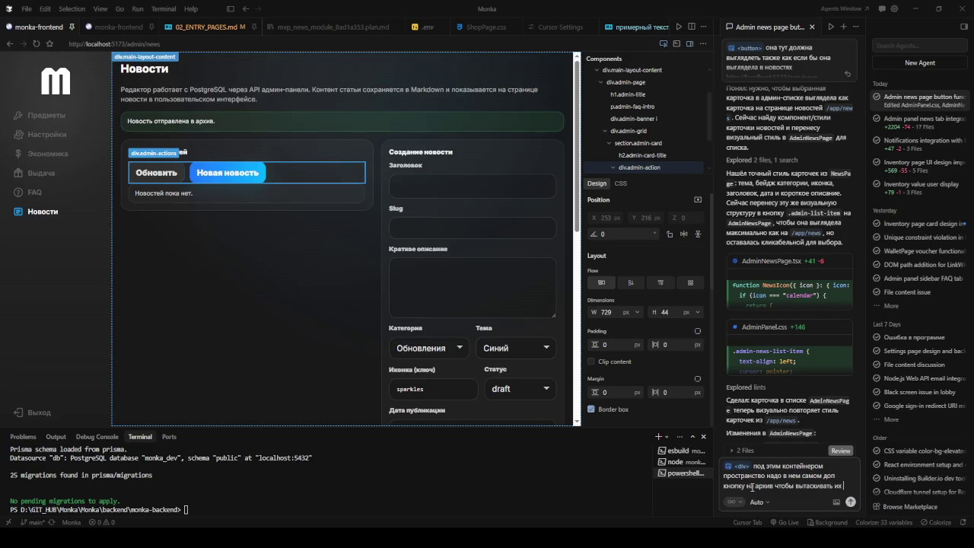
pyautogui.write('ива если нужно')
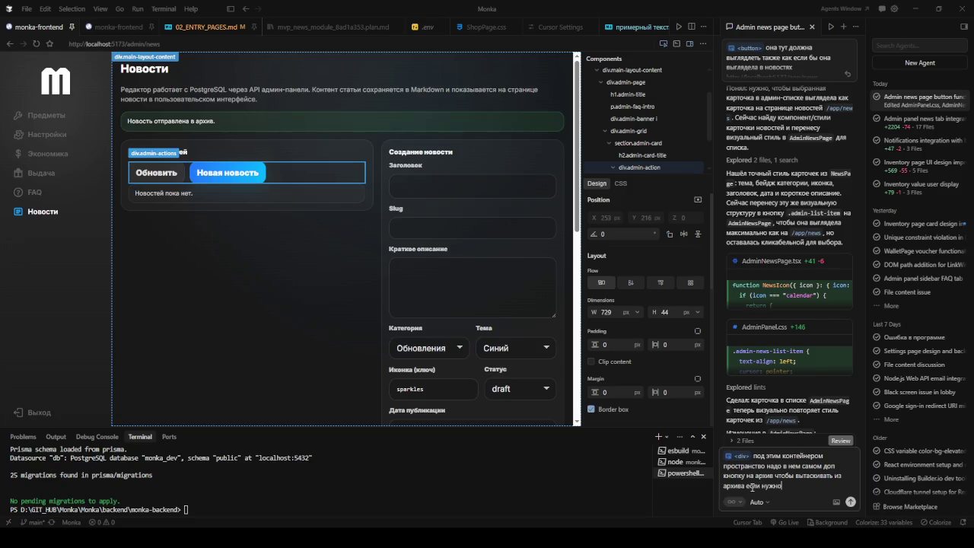
pyautogui.press('Return')
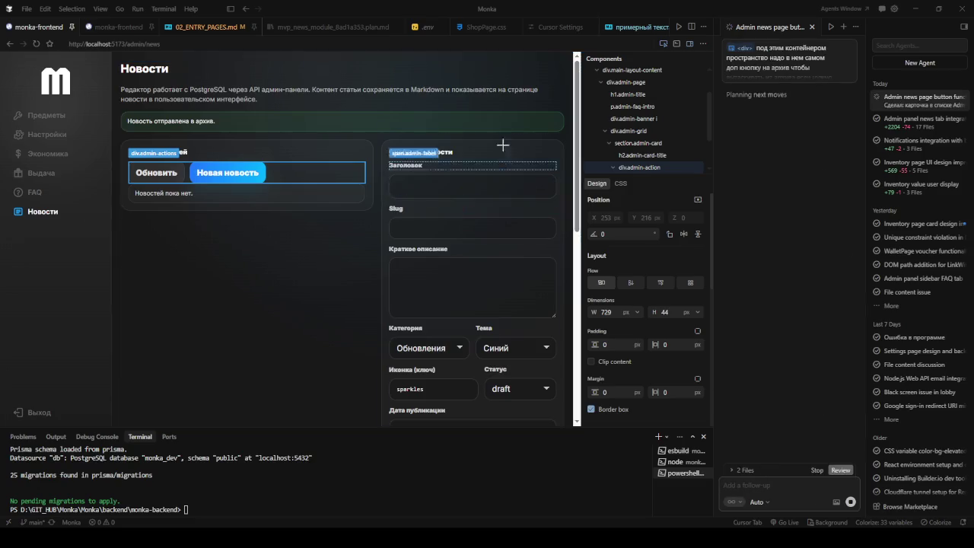
# Close the component inspector and switch to the public /app/news tab
pyautogui.click(662, 47)
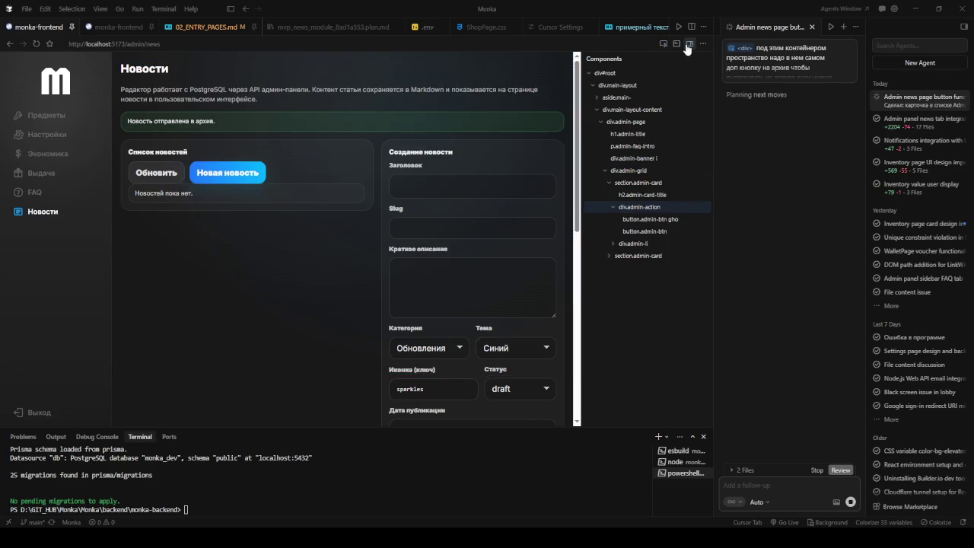
pyautogui.click(676, 43)
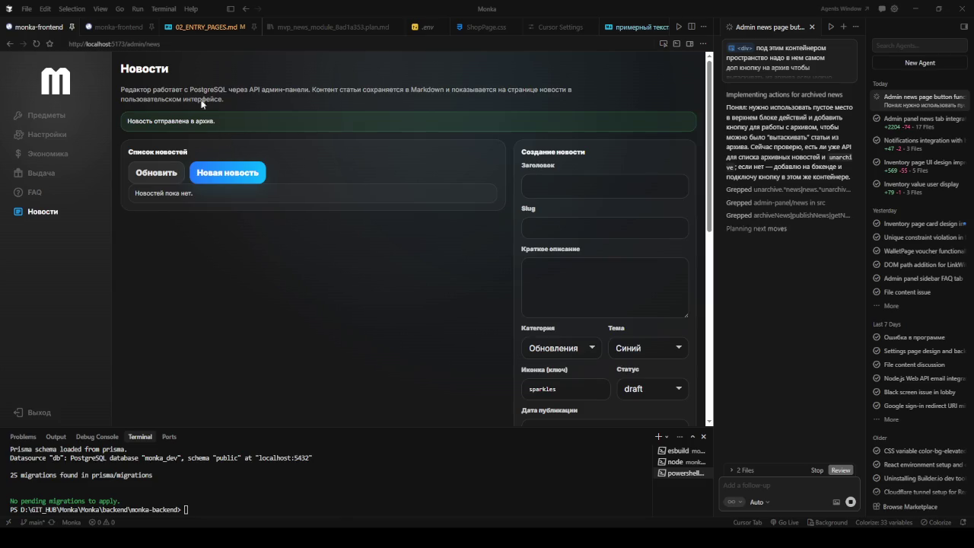
pyautogui.click(121, 28)
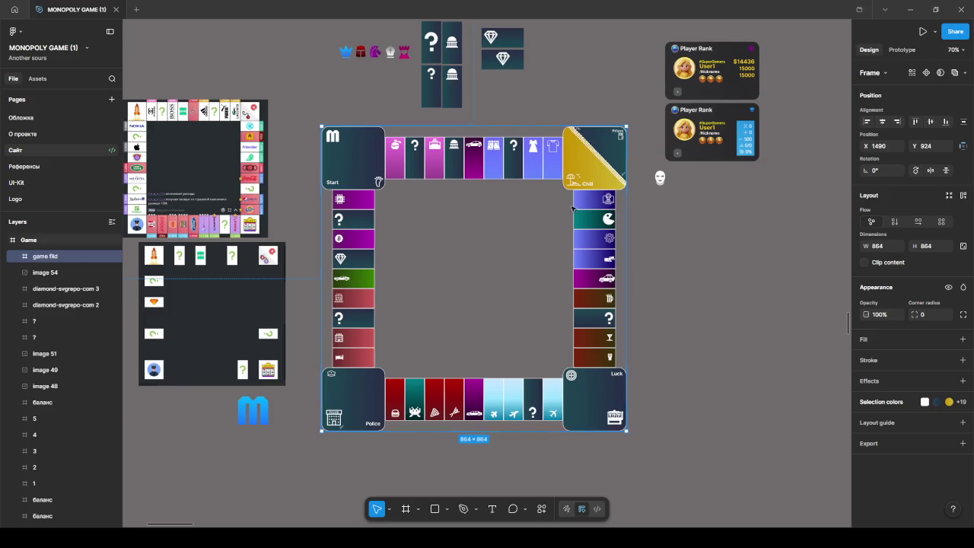
# Pan across the Сайт page frames to centre and select the 'Main page /новостной хаб' frame
pyautogui.scroll(-5, 648, 205)
pyautogui.scroll(-5, 649, 206)
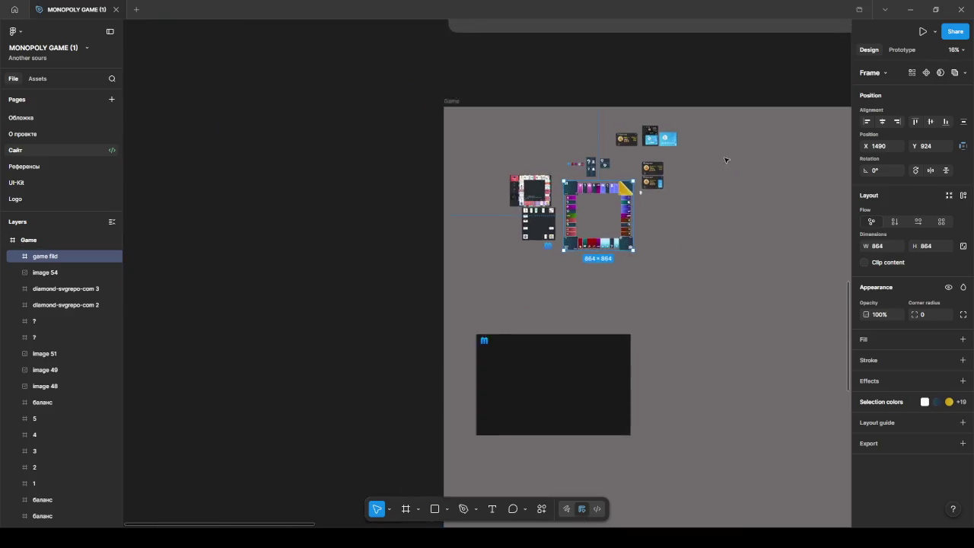
pyautogui.scroll(-3, 726, 159)
pyautogui.click(728, 96)
pyautogui.moveTo(728, 96); pyautogui.dragTo(704, 106)
pyautogui.scroll(5, 524, 257)
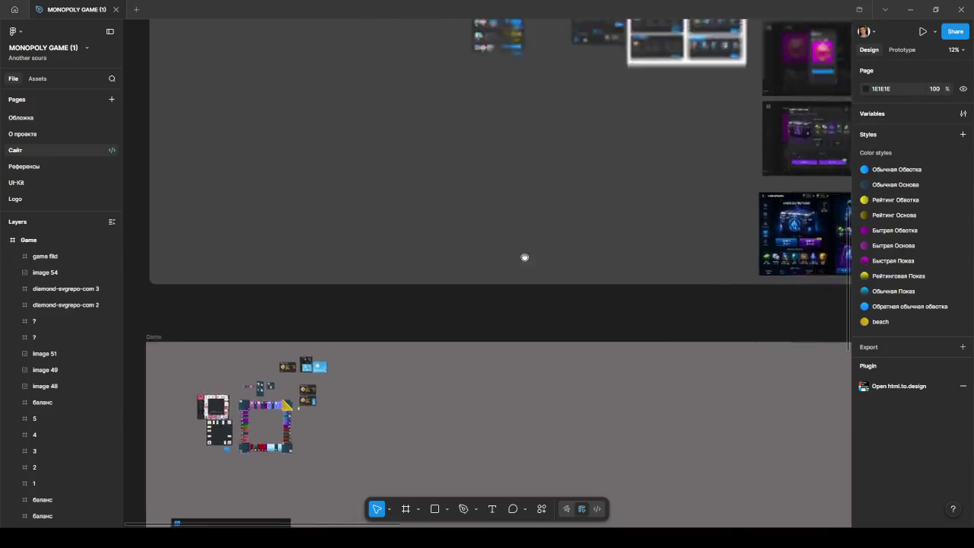
pyautogui.hscroll(5, 550, 216)
pyautogui.scroll(3, 550, 216)
pyautogui.hscroll(3, 550, 216)
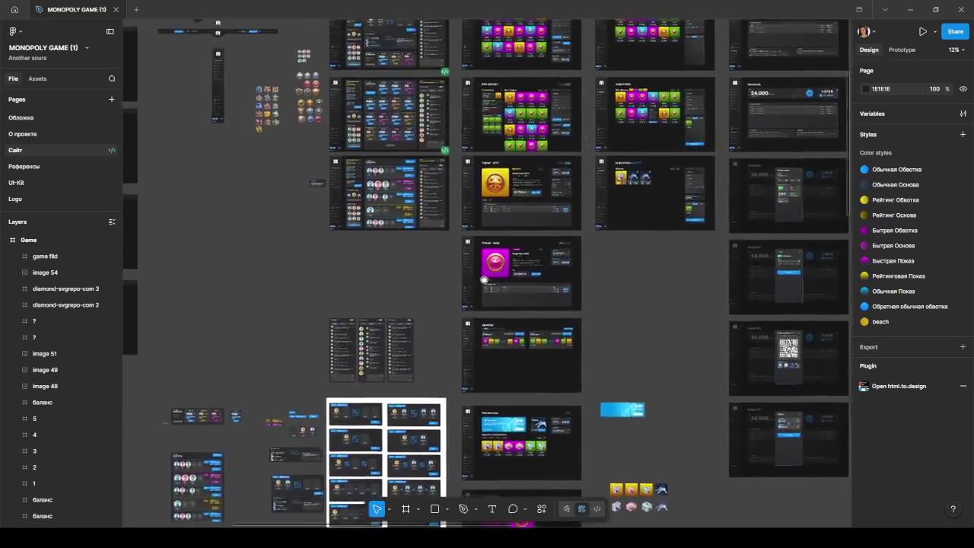
pyautogui.hscroll(-3, 578, 304)
pyautogui.scroll(2, 579, 305)
pyautogui.hscroll(3, 589, 349)
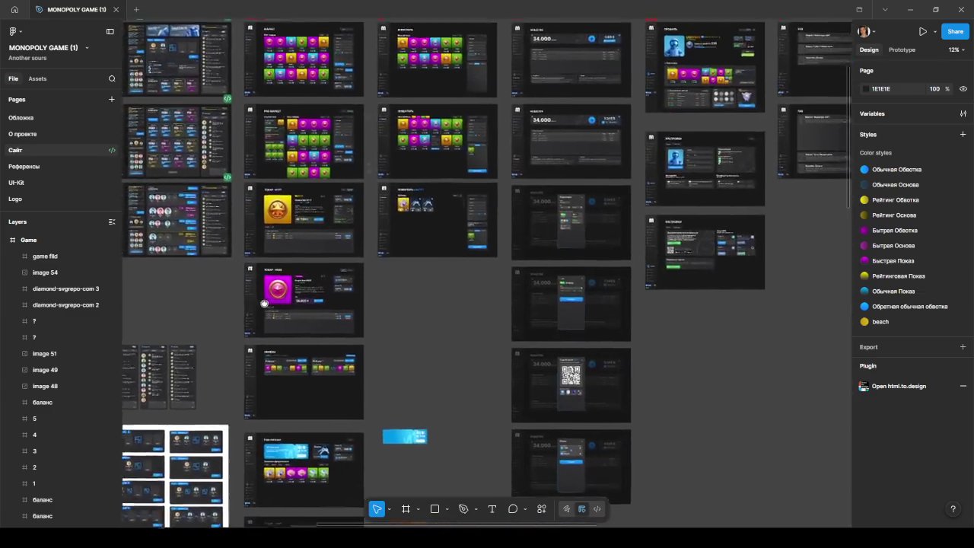
pyautogui.hscroll(2, 589, 348)
pyautogui.hscroll(2, 630, 187)
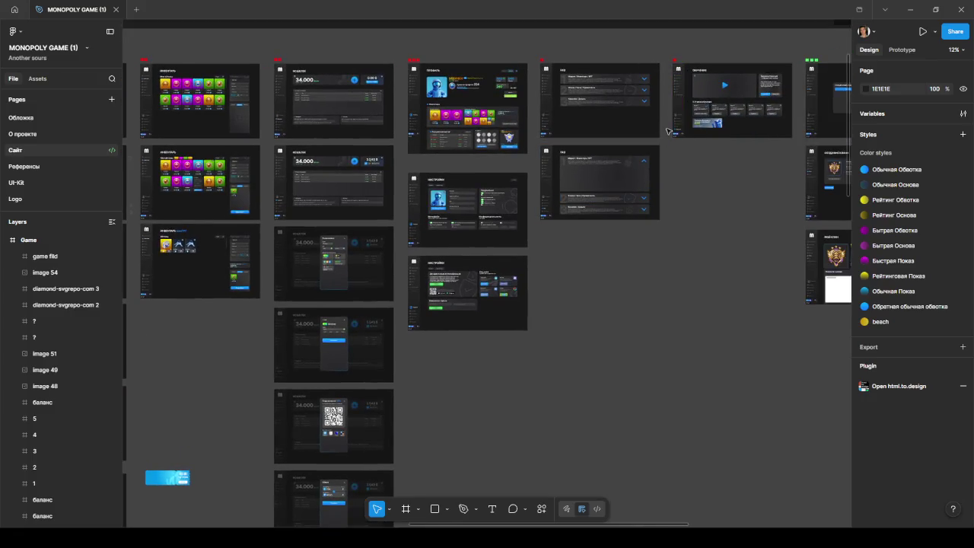
pyautogui.moveTo(738, 183); pyautogui.dragTo(275, 211)
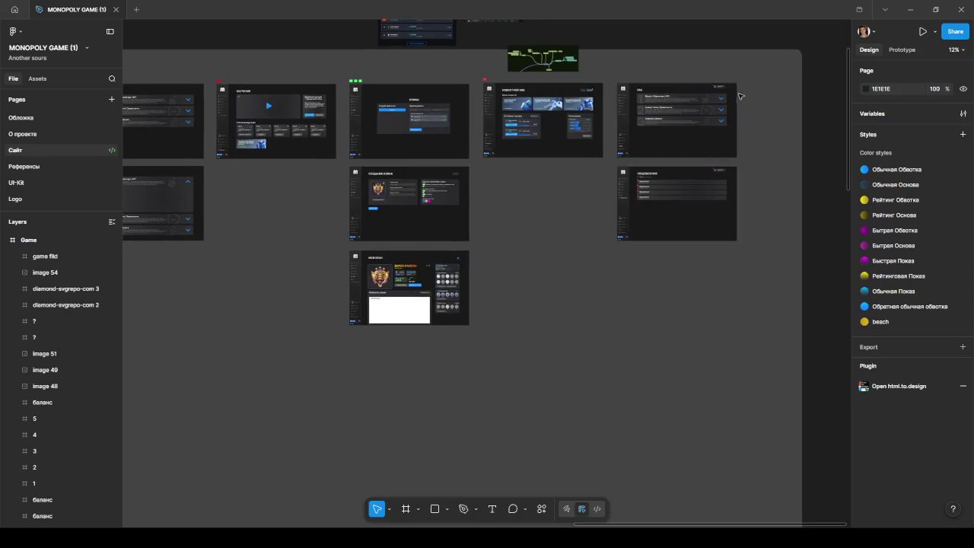
pyautogui.hscroll(-3, 513, 205)
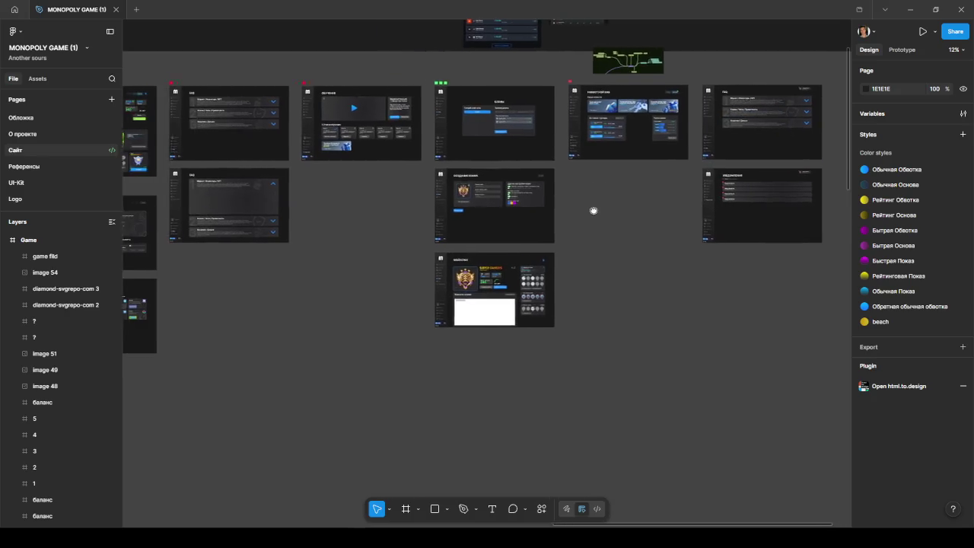
pyautogui.hscroll(-1, 613, 211)
pyautogui.scroll(5, 666, 143)
pyautogui.scroll(3, 660, 138)
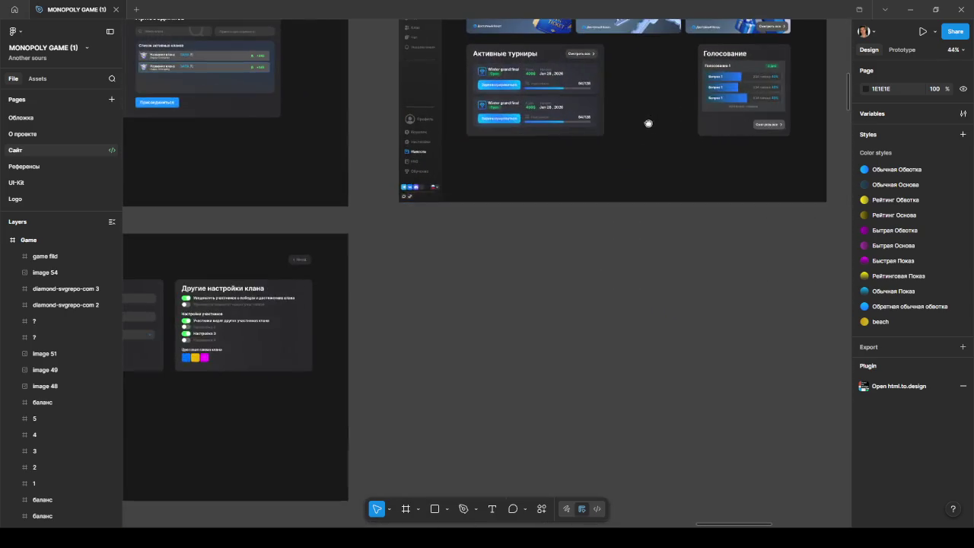
pyautogui.scroll(3, 627, 198)
pyautogui.scroll(1, 613, 205)
pyautogui.moveTo(613, 200); pyautogui.dragTo(587, 262)
pyautogui.scroll(2, 598, 243)
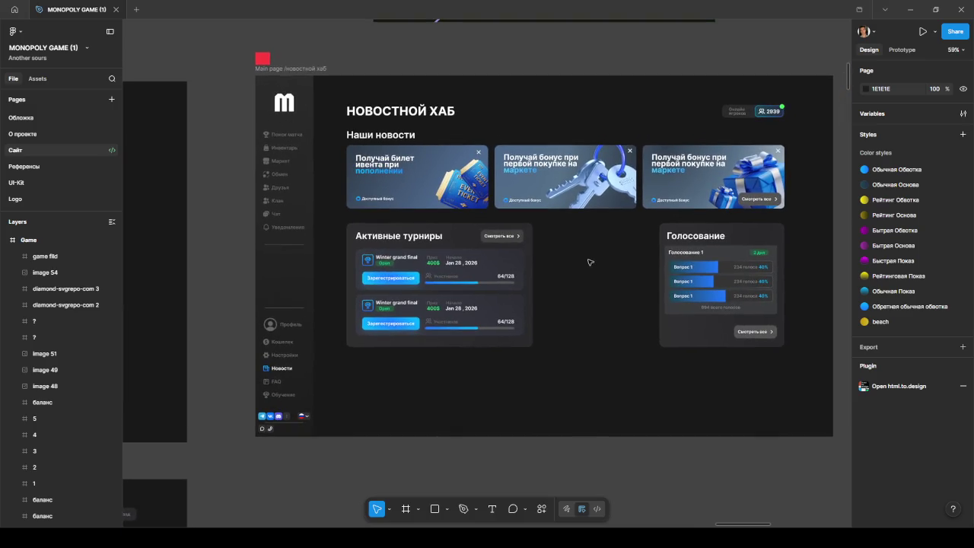
pyautogui.click(362, 88)
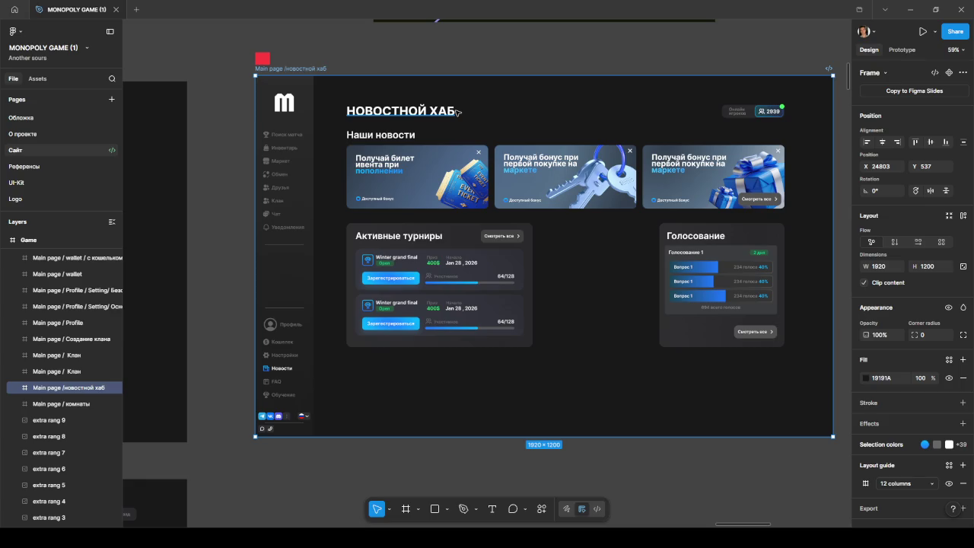
# Duplicate the Активные турниры card beside the original and select the copy's heading text
pyautogui.click(456, 236)
pyautogui.moveTo(453, 237)
pyautogui.mouseDown()
pyautogui.moveTo(604, 315)
pyautogui.moveTo(641, 239)
pyautogui.mouseUp()
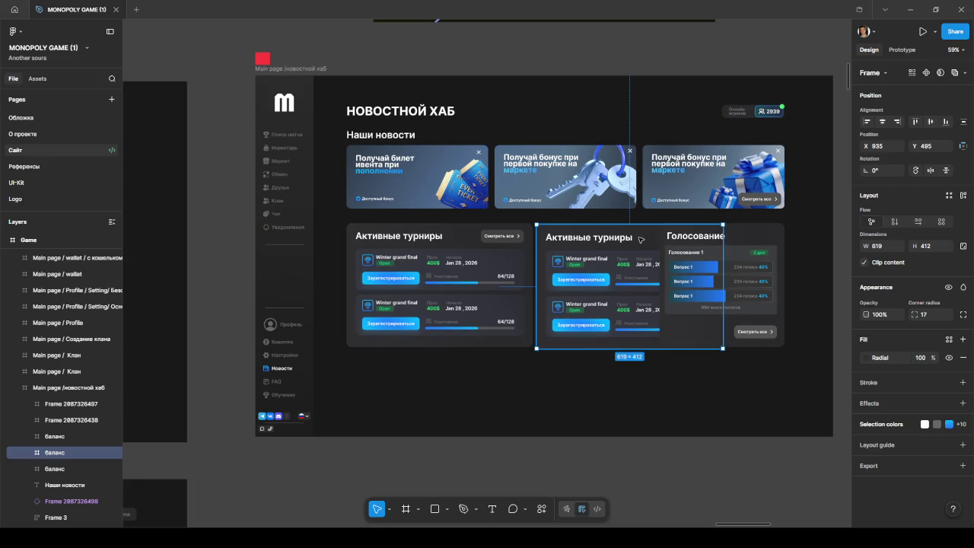
pyautogui.scroll(2, 581, 258)
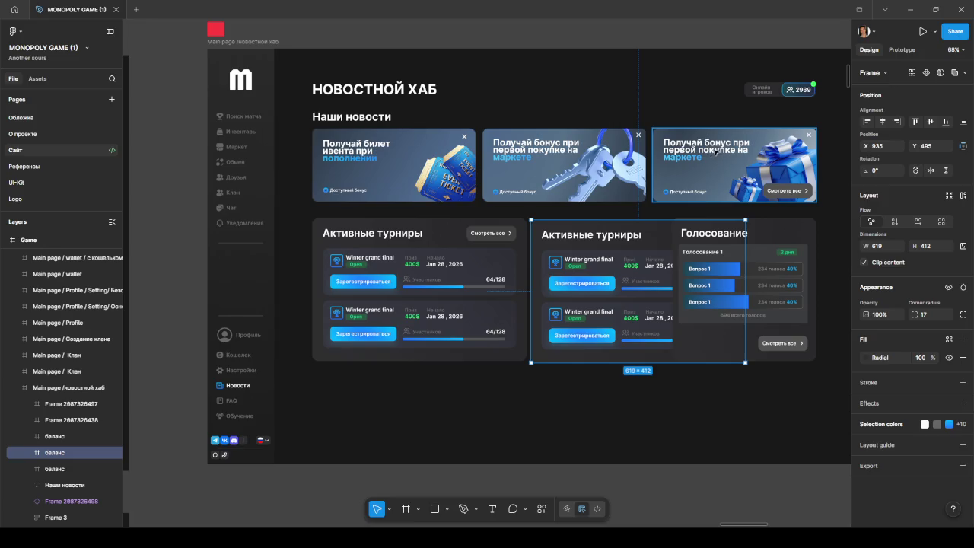
pyautogui.doubleClick(538, 150)
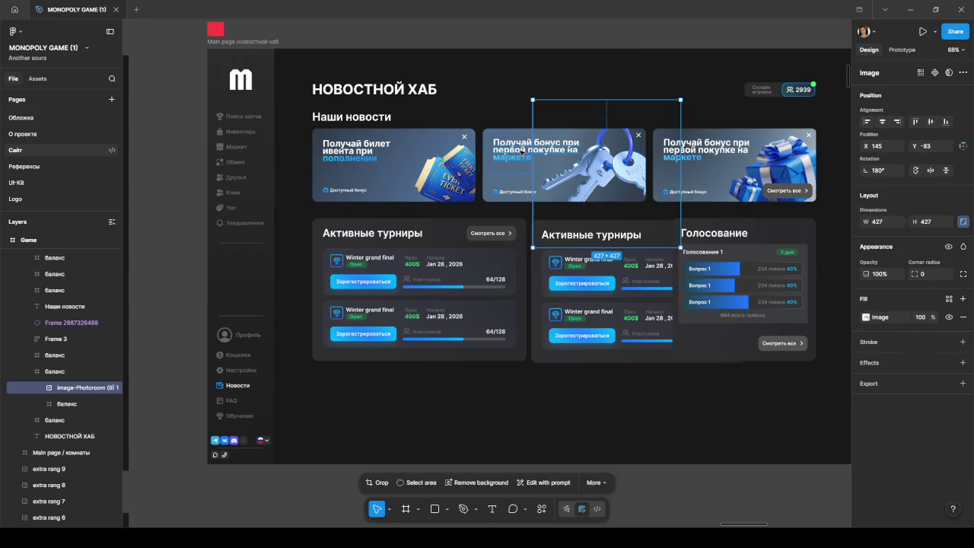
pyautogui.doubleClick(536, 151)
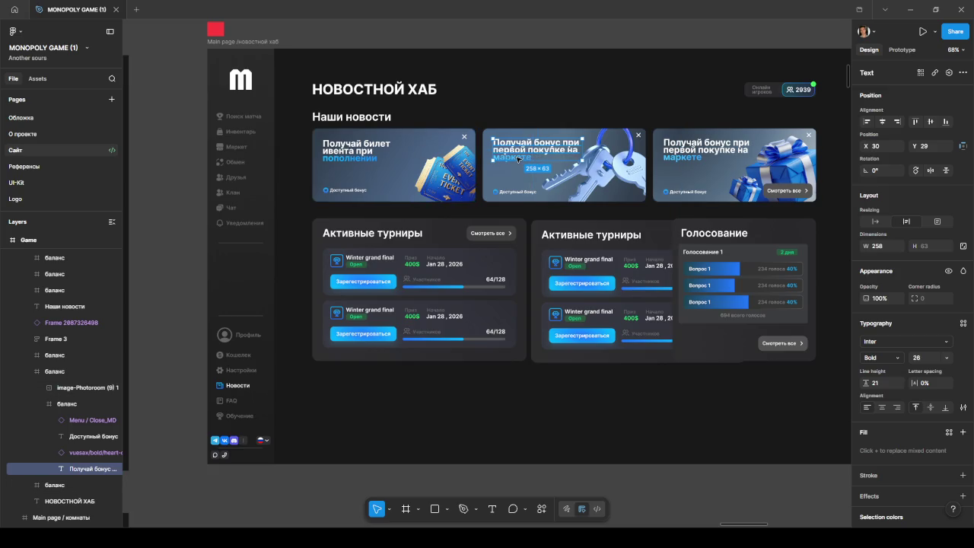
# Edit the third card's heading, changing the purchase wording to 'первом пополнении'
pyautogui.doubleClick(524, 157)
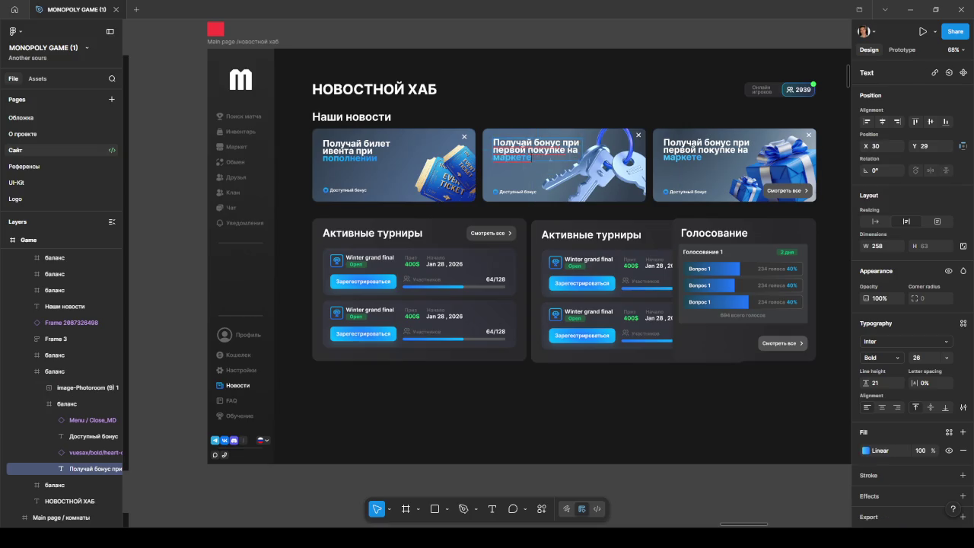
pyautogui.doubleClick(710, 149)
pyautogui.click(708, 151)
pyautogui.press('BackSpace')
pyautogui.press('BackSpace')
pyautogui.press('BackSpace')
pyautogui.write('м пополнении')
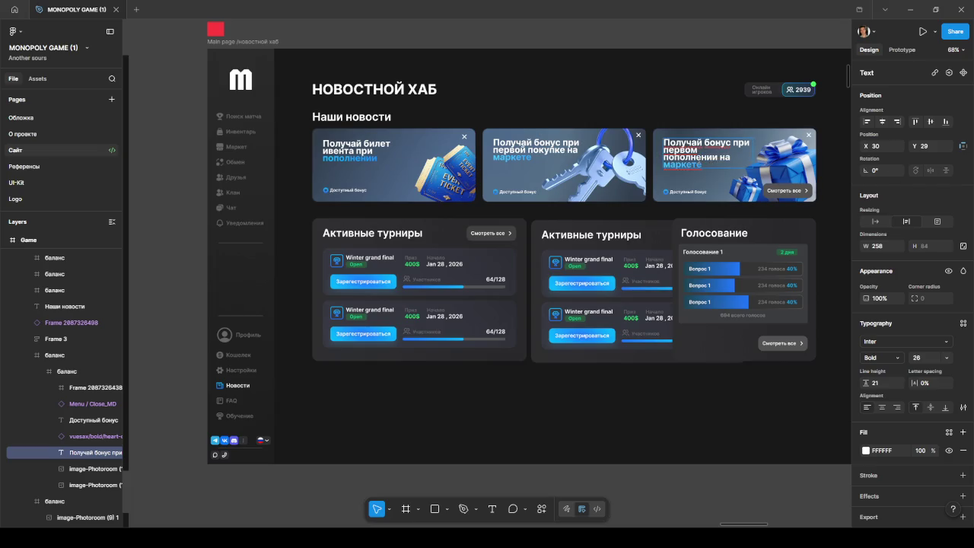
# Replace 'на маркете' with 'в кошельке' to finish the new heading
pyautogui.click(701, 164)
pyautogui.hotkey('ctrl', 'BackSpace')
pyautogui.write('vk.')
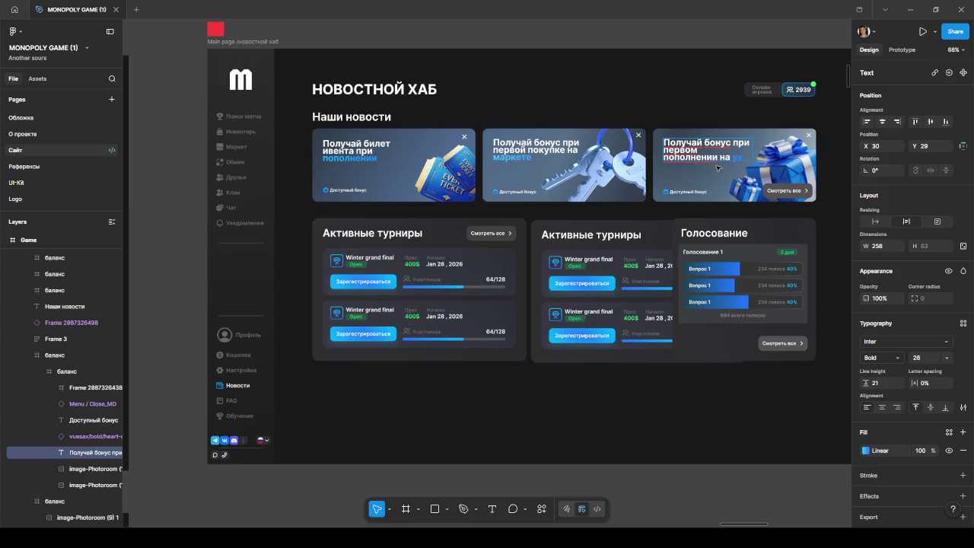
pyautogui.press('BackSpace')
pyautogui.press('BackSpace')
pyautogui.write('оше')
pyautogui.click(726, 157)
pyautogui.press('BackSpace')
pyautogui.press('BackSpace')
pyautogui.write('в')
pyautogui.press('Escape')
pyautogui.press('Escape')
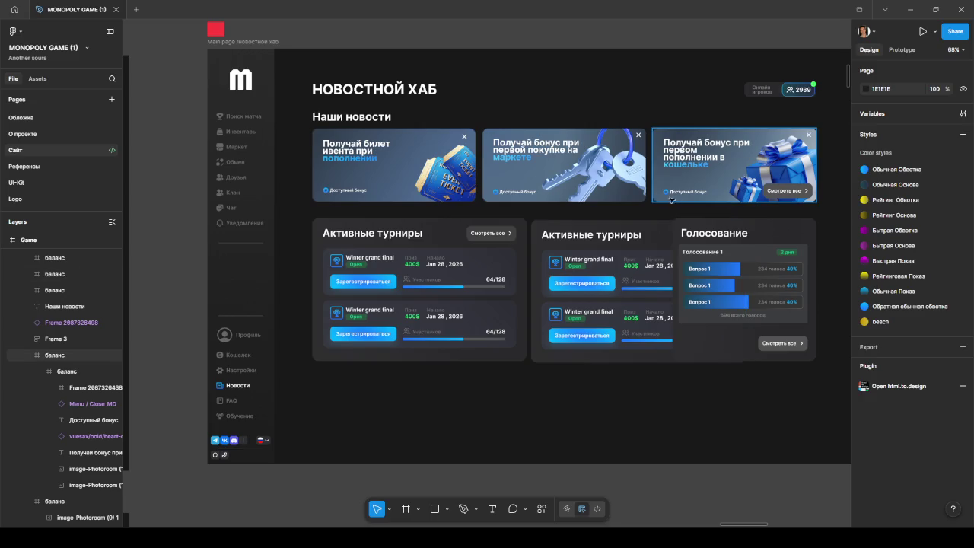
# Move the second tournaments card below and try widening the first card's rows, then undo
pyautogui.click(642, 230)
pyautogui.moveTo(607, 240); pyautogui.dragTo(409, 379)
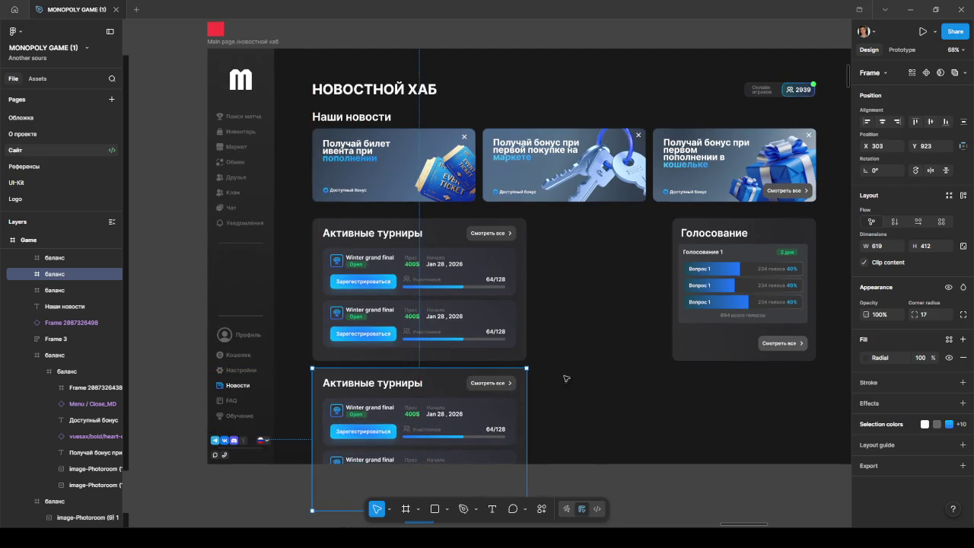
pyautogui.click(524, 243)
pyautogui.moveTo(526, 246); pyautogui.dragTo(665, 255)
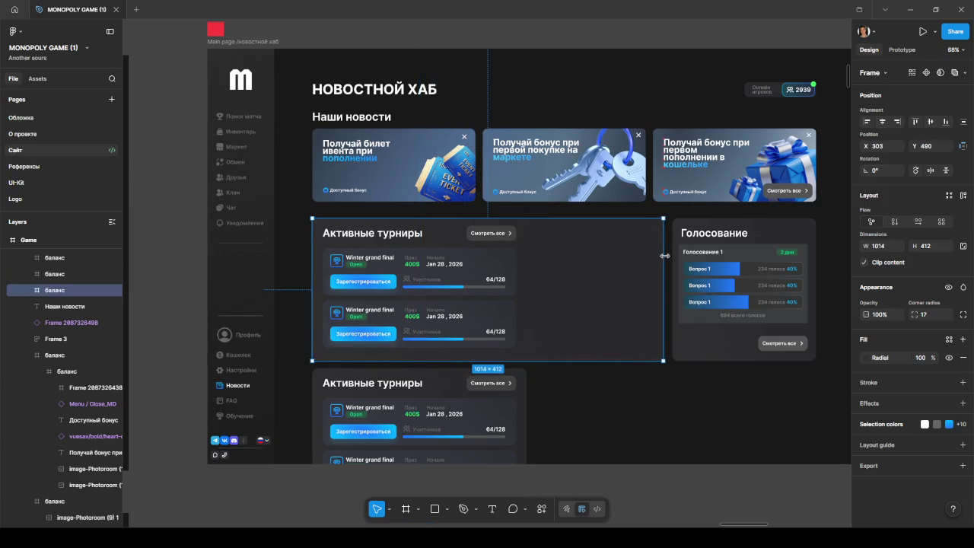
pyautogui.moveTo(516, 258)
pyautogui.mouseDown()
pyautogui.moveTo(518, 270)
pyautogui.moveTo(655, 269)
pyautogui.mouseUp()
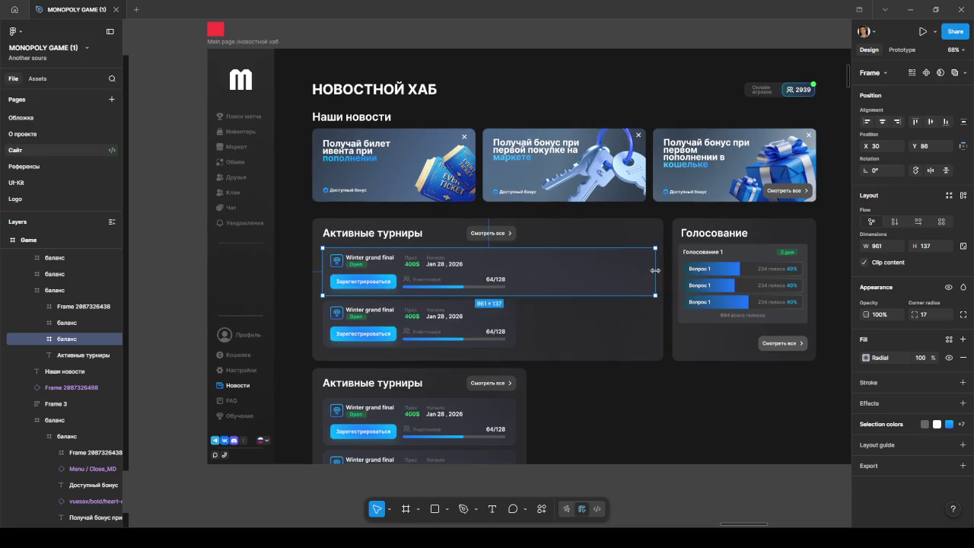
pyautogui.moveTo(655, 269); pyautogui.dragTo(652, 269)
pyautogui.click(514, 329)
pyautogui.moveTo(516, 329); pyautogui.dragTo(657, 329)
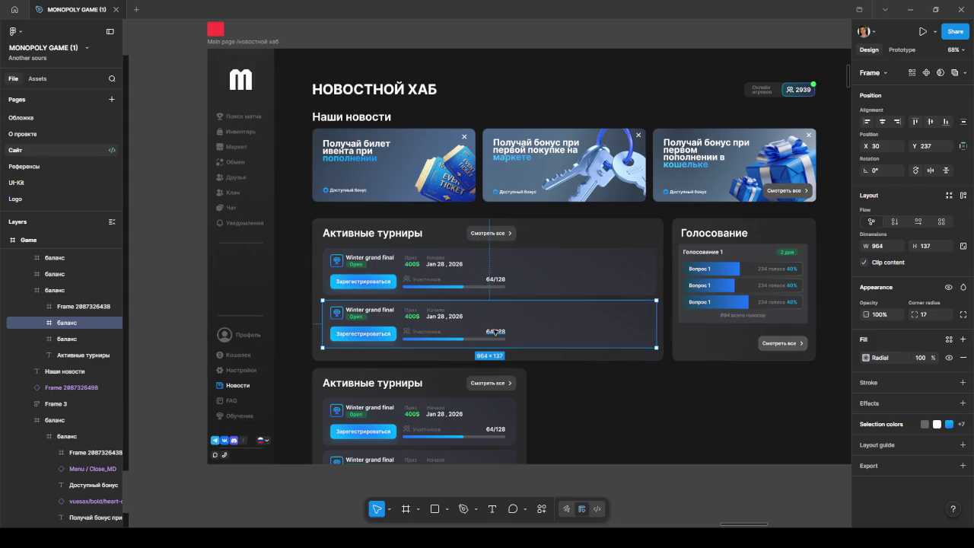
pyautogui.click(593, 300)
pyautogui.hotkey('ctrl', 'z')
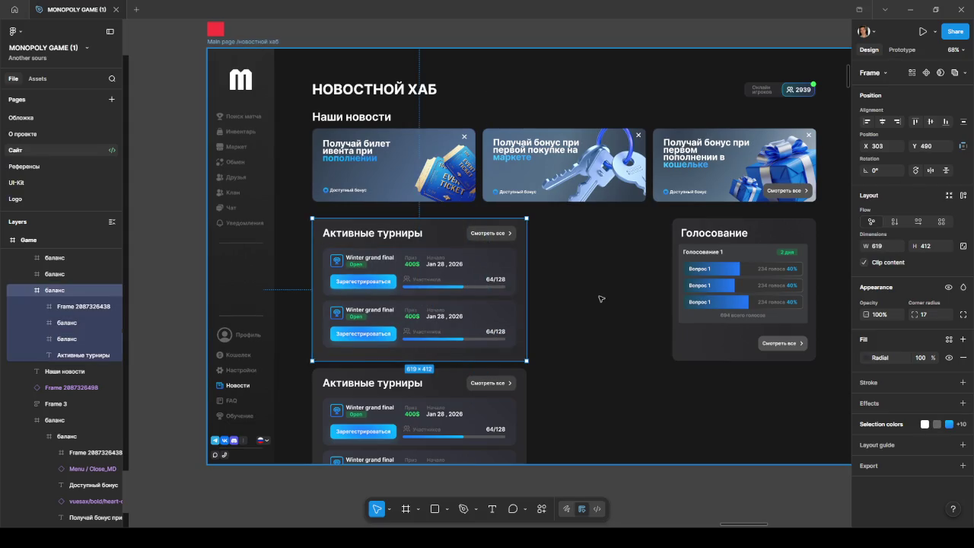
pyautogui.click(601, 297)
# Place the second tournaments card beside the first, narrowed to 383 × 412
pyautogui.moveTo(473, 373); pyautogui.dragTo(666, 225)
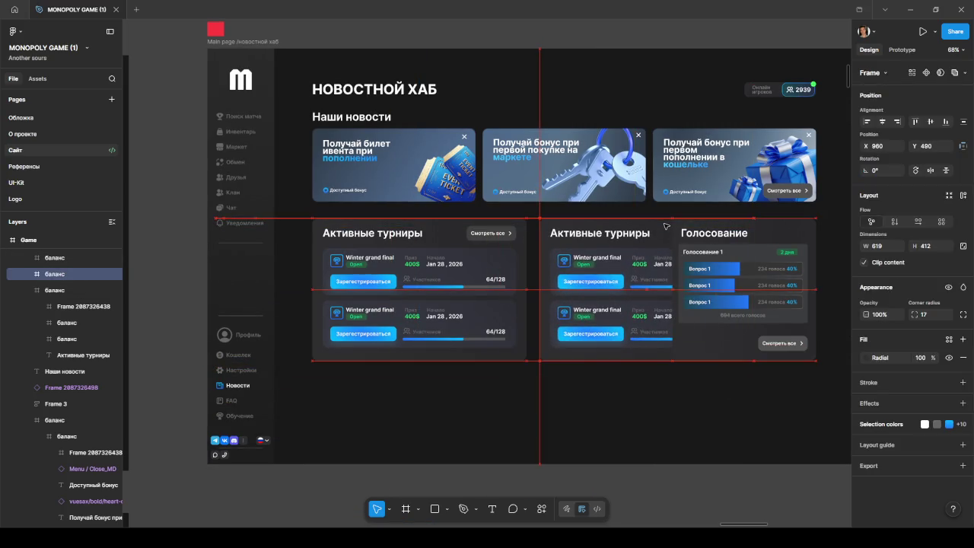
pyautogui.moveTo(815, 252); pyautogui.dragTo(665, 253)
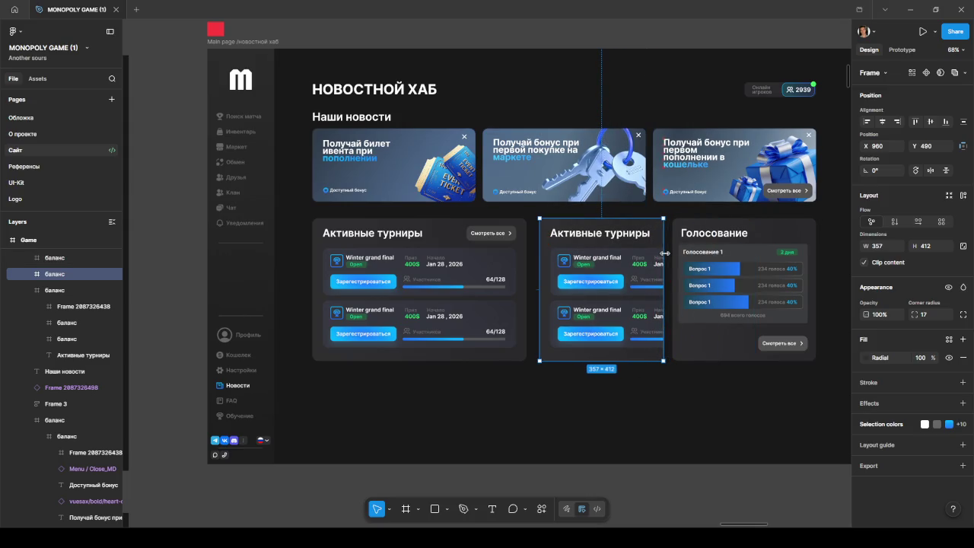
pyautogui.click(561, 387)
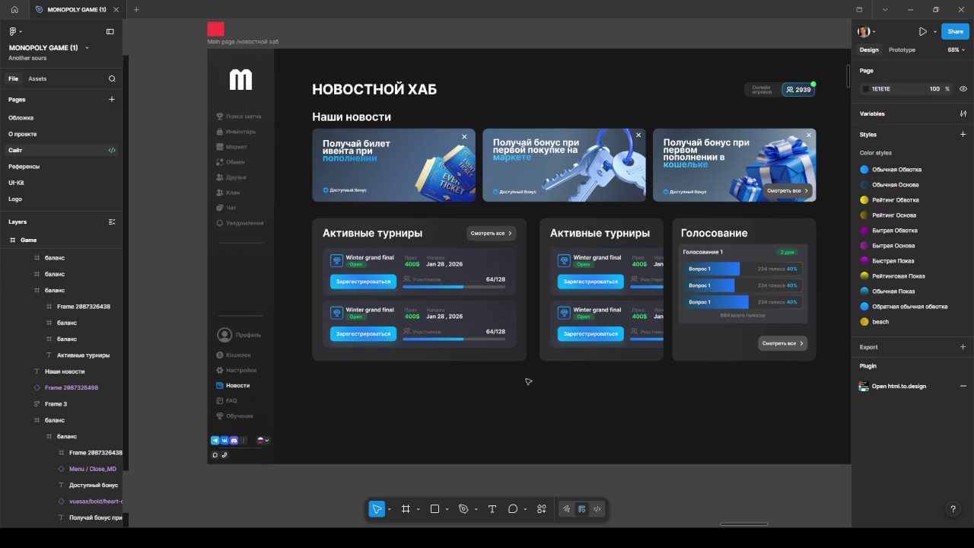
pyautogui.moveTo(643, 229)
pyautogui.mouseDown()
pyautogui.moveTo(635, 226)
pyautogui.moveTo(667, 235)
pyautogui.moveTo(638, 236)
pyautogui.mouseUp()
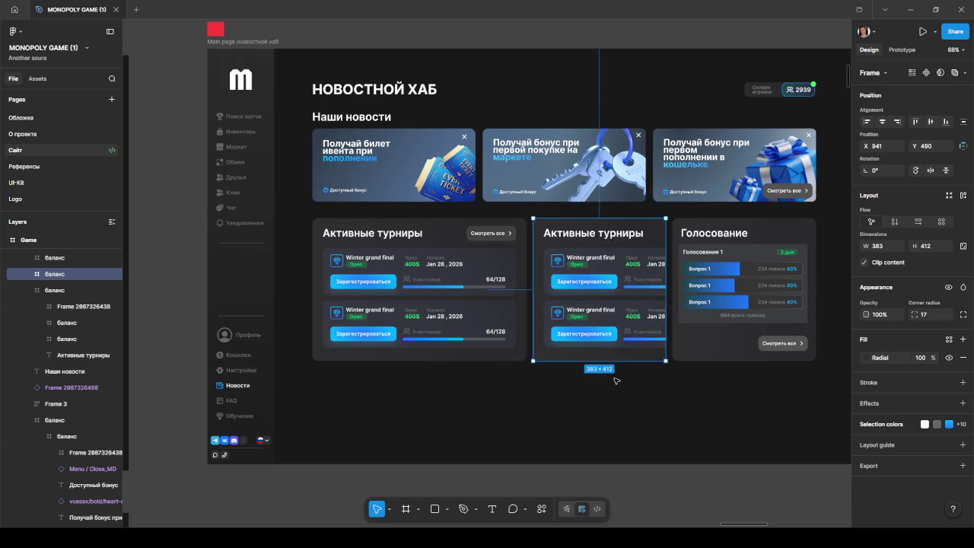
# Delete the tournament rows from the second tournaments card
pyautogui.click(613, 379)
pyautogui.click(608, 253)
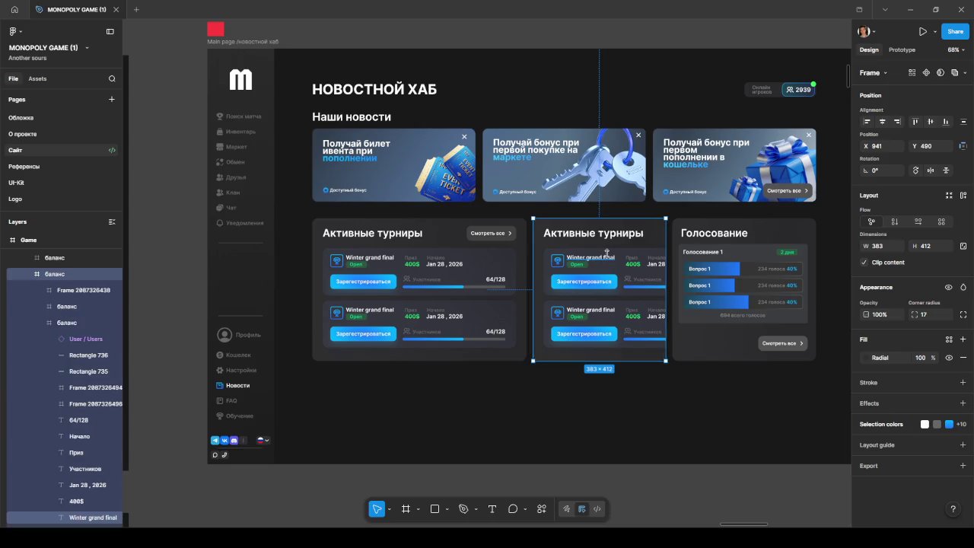
pyautogui.doubleClick(606, 257)
pyautogui.press('Escape')
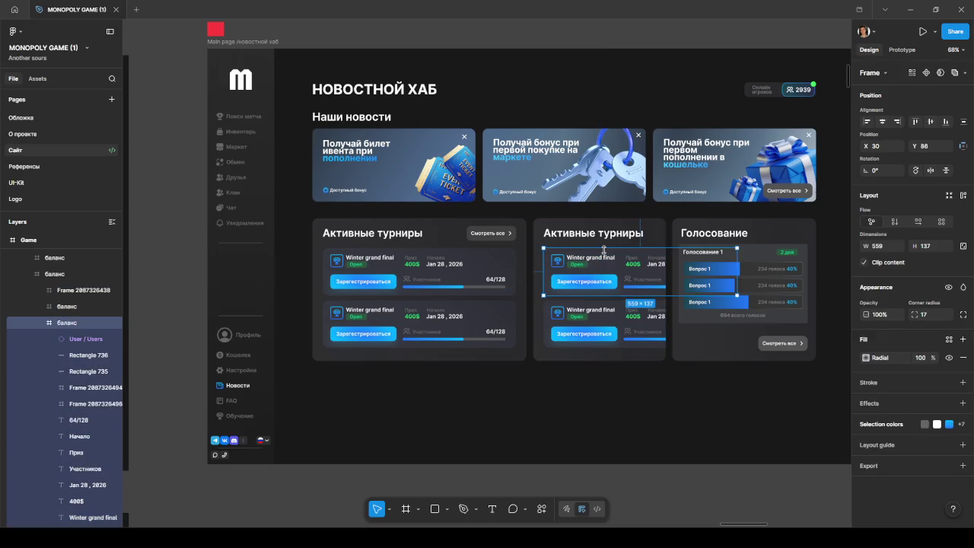
pyautogui.moveTo(604, 249); pyautogui.dragTo(601, 302)
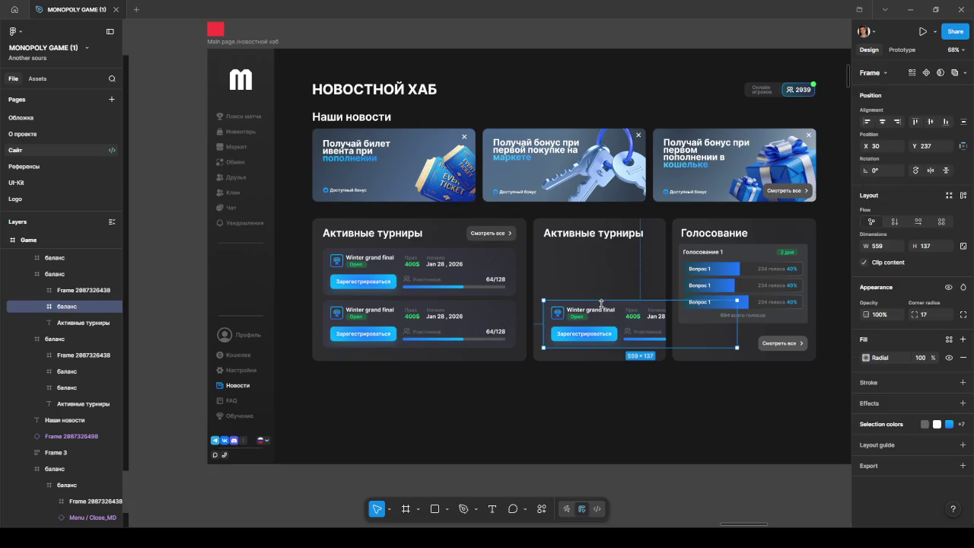
pyautogui.press('Delete')
# Retitle the emptied card 'Новости' and move the first tournaments card below the row
pyautogui.doubleClick(594, 234)
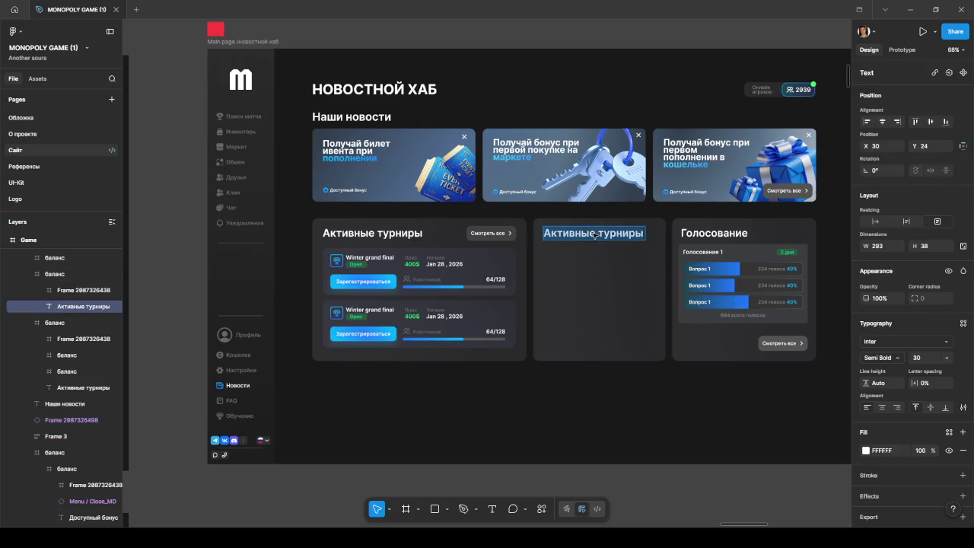
pyautogui.write('Новости')
pyautogui.press('BackSpace')
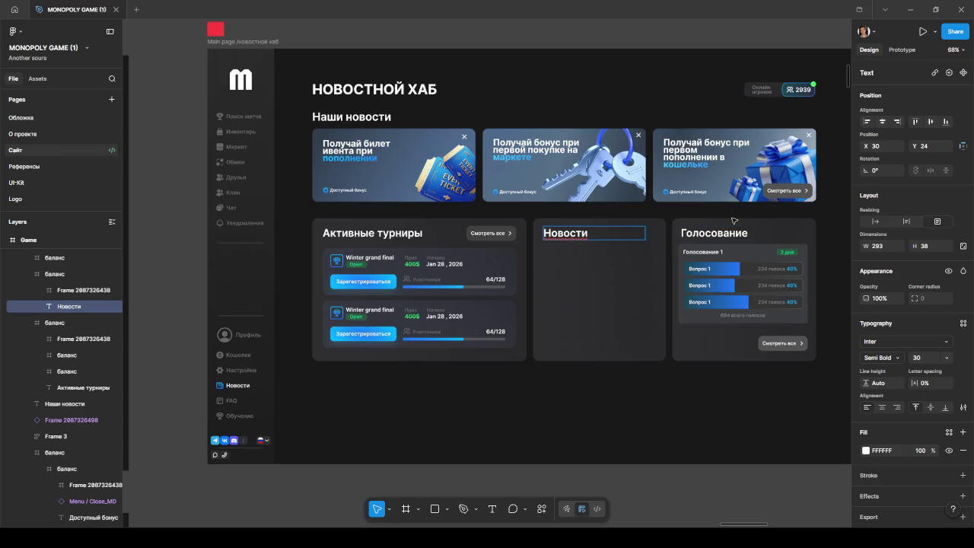
pyautogui.click(366, 219)
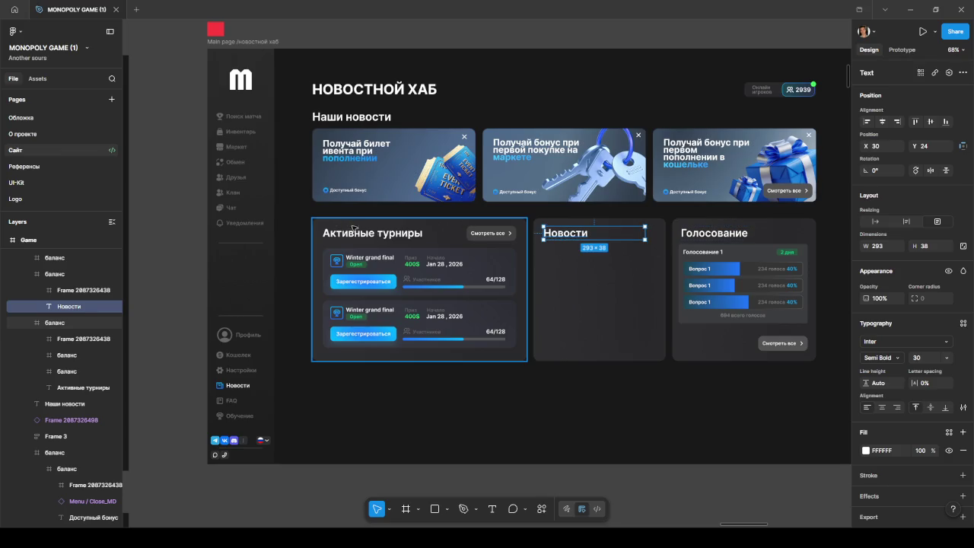
pyautogui.moveTo(344, 225); pyautogui.dragTo(705, 374)
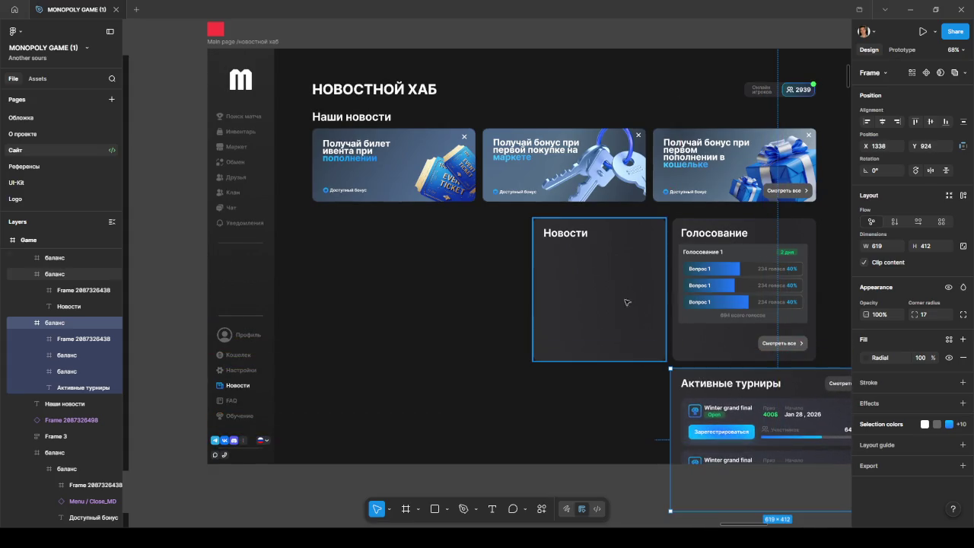
# Shift and widen the Новости card, move tournaments left, and widen Голосование leftward
pyautogui.moveTo(556, 226); pyautogui.dragTo(339, 220)
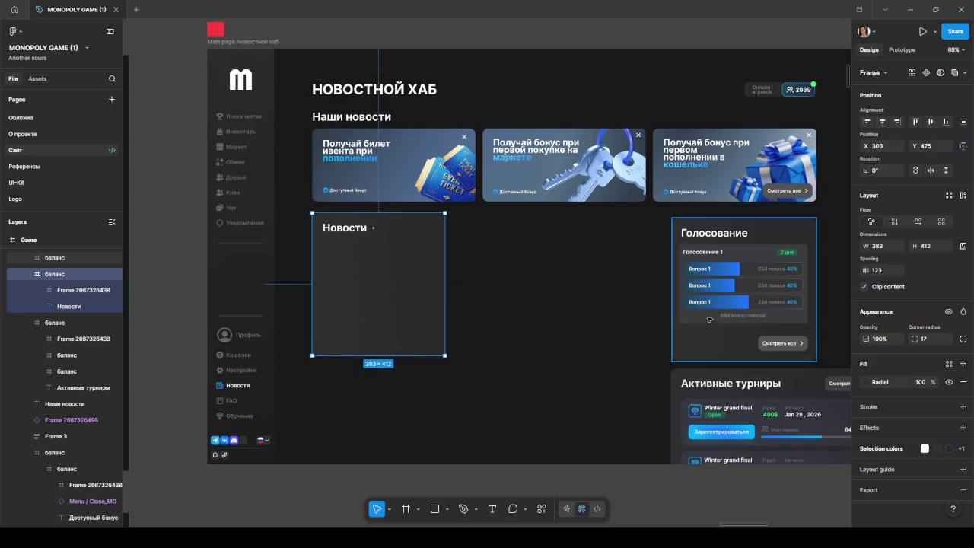
pyautogui.moveTo(445, 228)
pyautogui.mouseDown()
pyautogui.moveTo(543, 234)
pyautogui.moveTo(523, 234)
pyautogui.mouseUp()
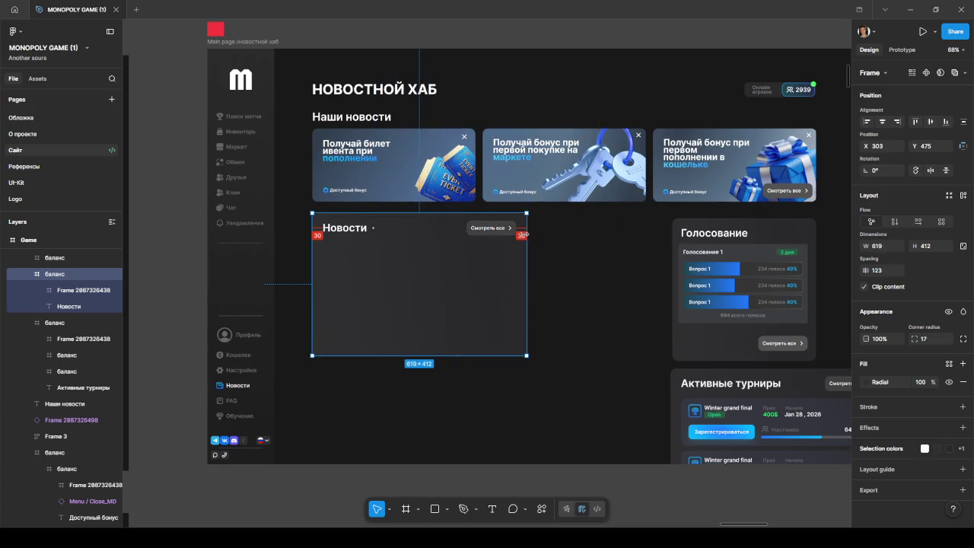
pyautogui.click(580, 250)
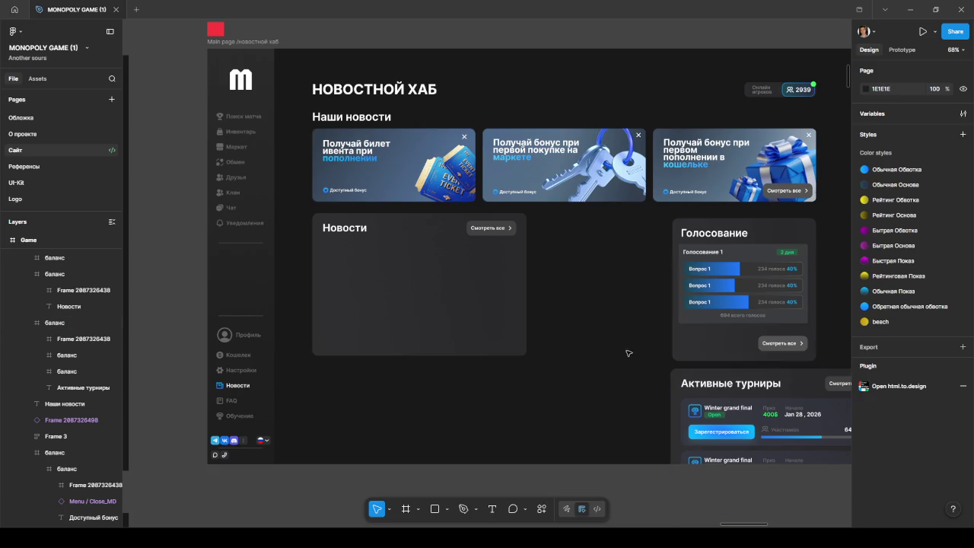
pyautogui.moveTo(702, 377)
pyautogui.mouseDown()
pyautogui.moveTo(587, 382)
pyautogui.moveTo(619, 374)
pyautogui.mouseUp()
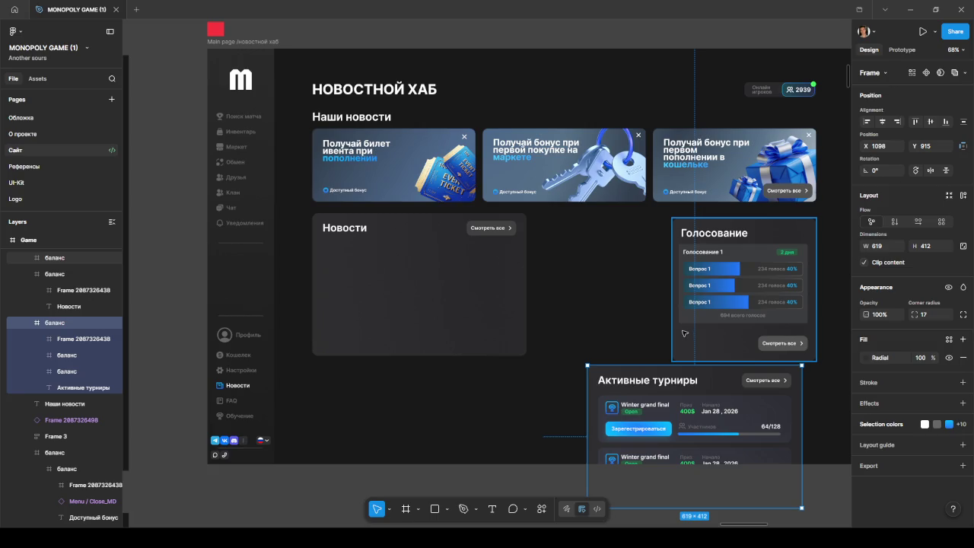
pyautogui.click(684, 333)
pyautogui.moveTo(672, 328); pyautogui.dragTo(538, 322)
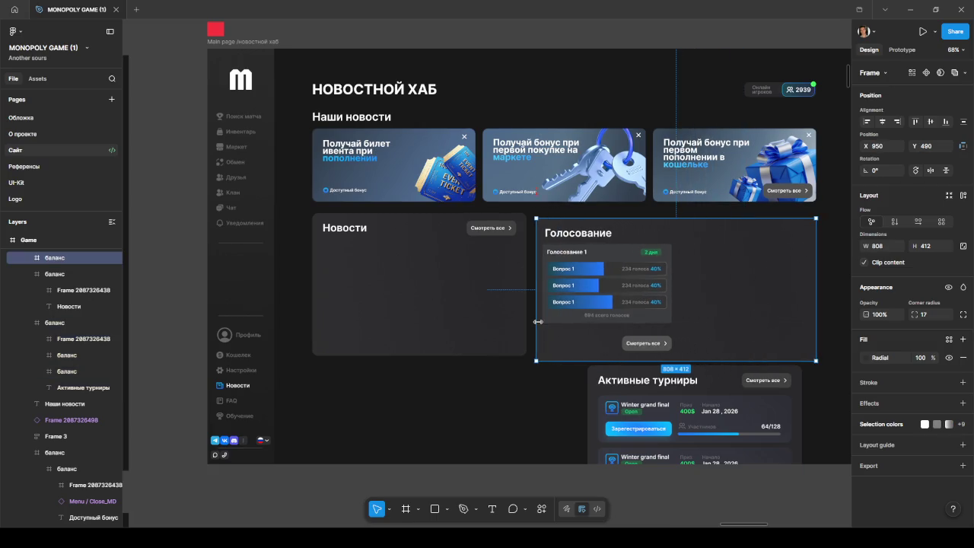
# Undo a trial widening of the voting rows, then stretch the Новости card to 1014 wide
pyautogui.doubleClick(661, 304)
pyautogui.click(666, 265)
pyautogui.click(668, 256)
pyautogui.moveTo(669, 256)
pyautogui.mouseDown()
pyautogui.moveTo(801, 257)
pyautogui.moveTo(633, 261)
pyautogui.mouseUp()
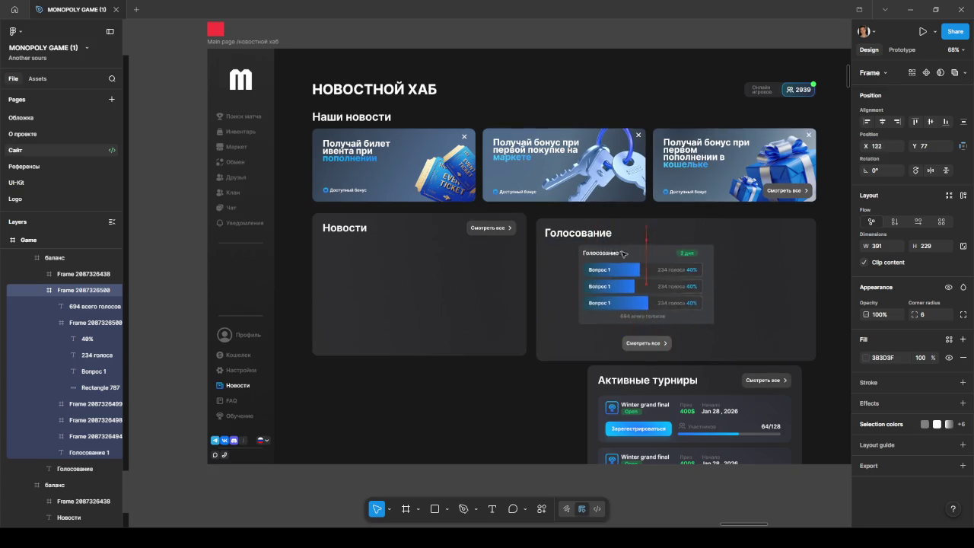
pyautogui.hotkey('ctrl', 'z')
pyautogui.hotkey('ctrl', 'z')
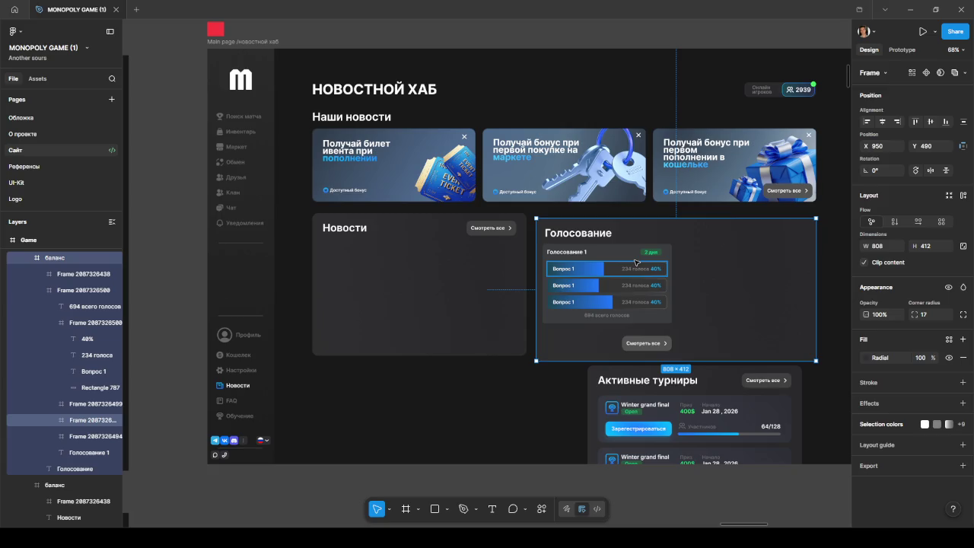
pyautogui.hotkey('ctrl', 'z')
pyautogui.click(631, 338)
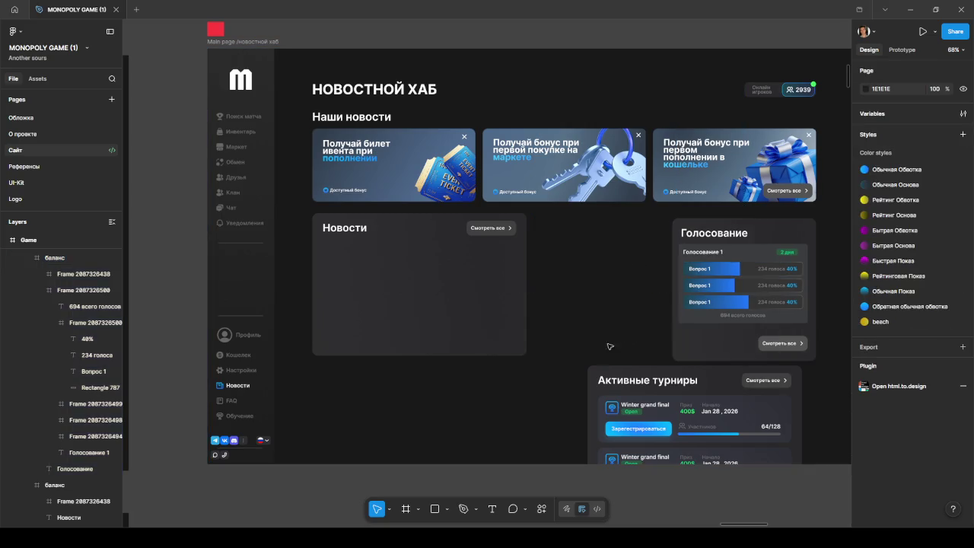
pyautogui.click(526, 278)
pyautogui.moveTo(526, 278)
pyautogui.mouseDown()
pyautogui.moveTo(655, 279)
pyautogui.moveTo(630, 274)
pyautogui.mouseUp()
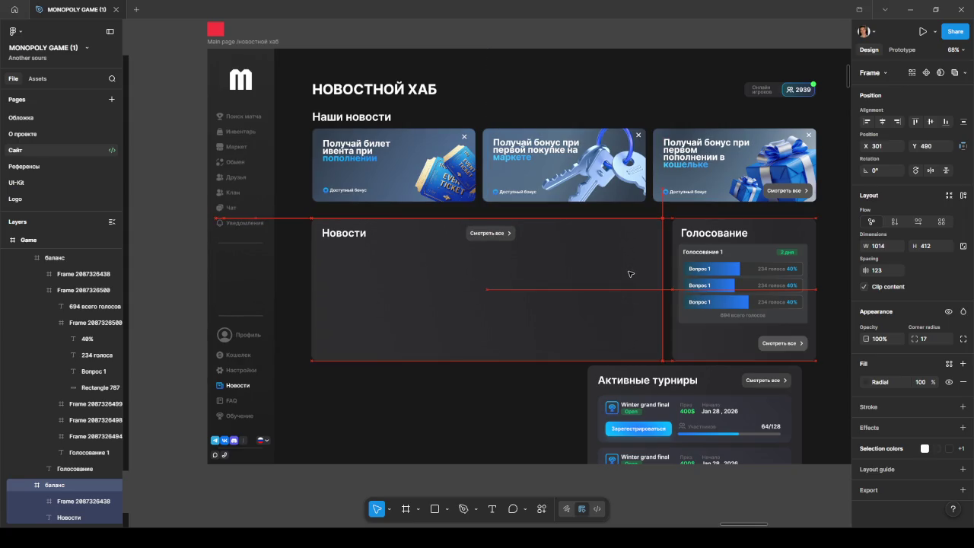
# Move the Смотреть все link to the right end of the Новости header
pyautogui.keyDown('ctrl'); pyautogui.click(486, 233); pyautogui.keyUp('ctrl')
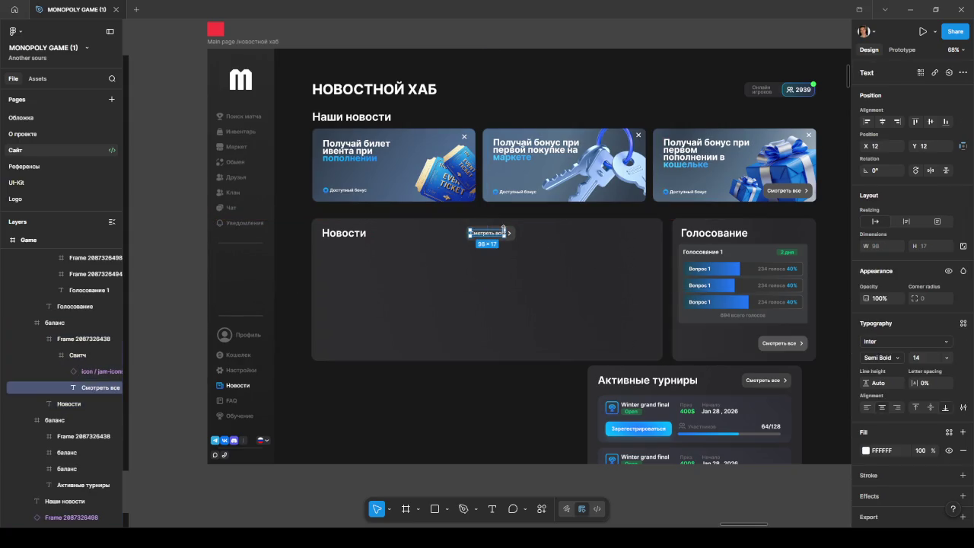
pyautogui.click(119, 335)
pyautogui.moveTo(505, 233); pyautogui.dragTo(644, 233)
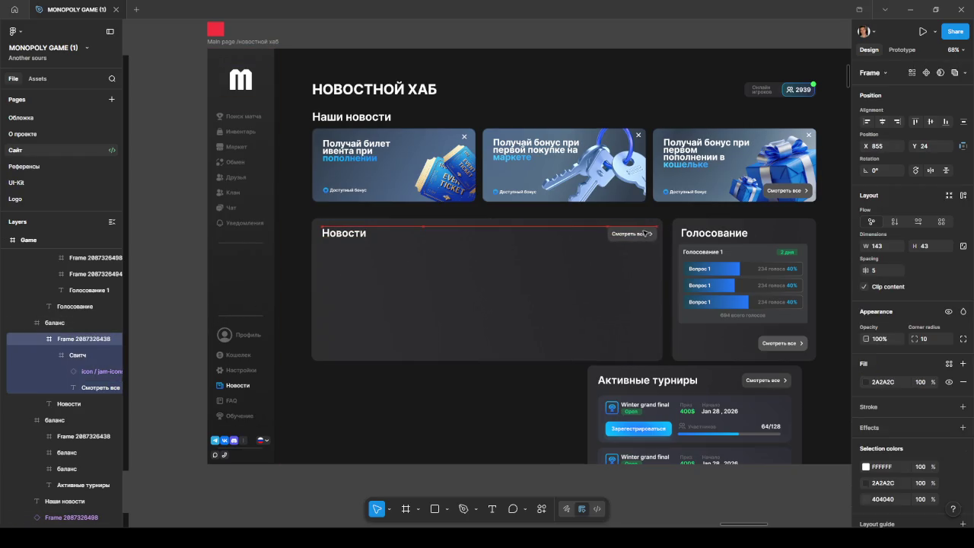
pyautogui.moveTo(643, 233); pyautogui.dragTo(647, 233)
pyautogui.click(509, 388)
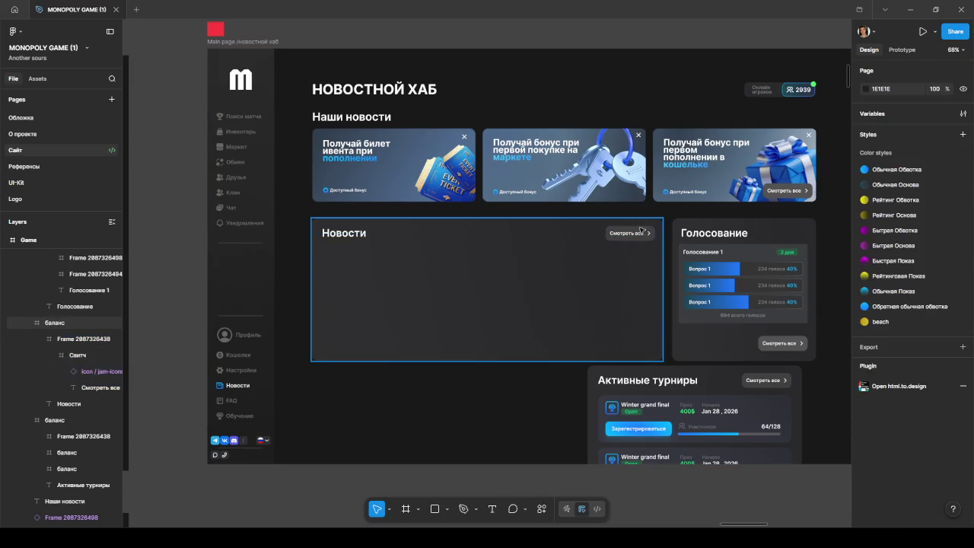
# Place Активные турниры under the news card, widen it, and extend Голосование down beside it
pyautogui.moveTo(534, 371); pyautogui.dragTo(574, 296)
pyautogui.moveTo(742, 300)
pyautogui.mouseDown()
pyautogui.moveTo(580, 312)
pyautogui.moveTo(463, 305)
pyautogui.mouseUp()
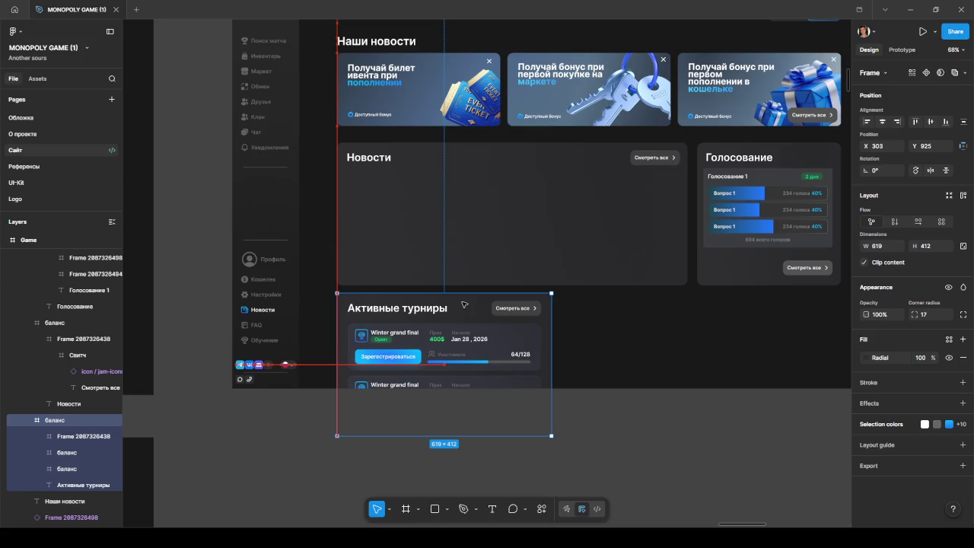
pyautogui.moveTo(552, 325); pyautogui.dragTo(686, 312)
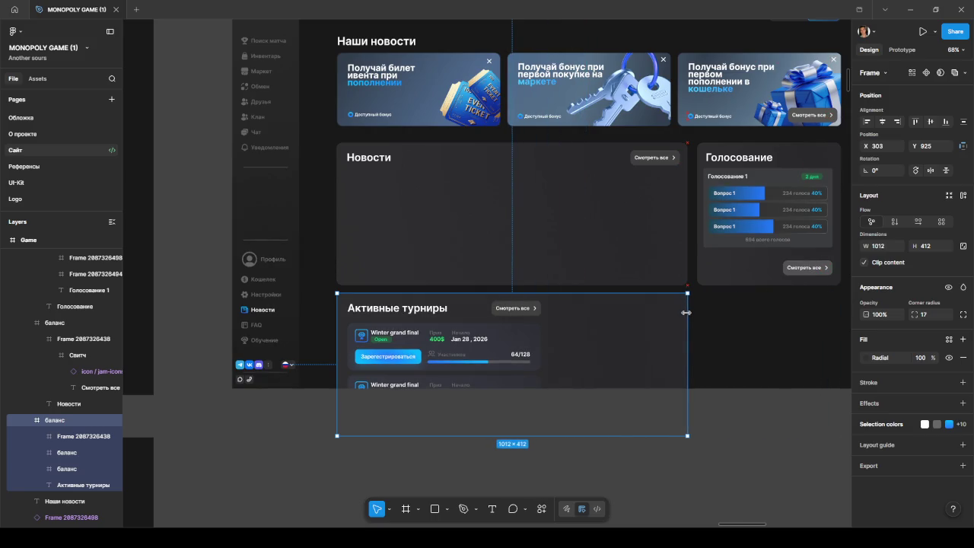
pyautogui.click(749, 273)
pyautogui.moveTo(758, 284); pyautogui.dragTo(759, 403)
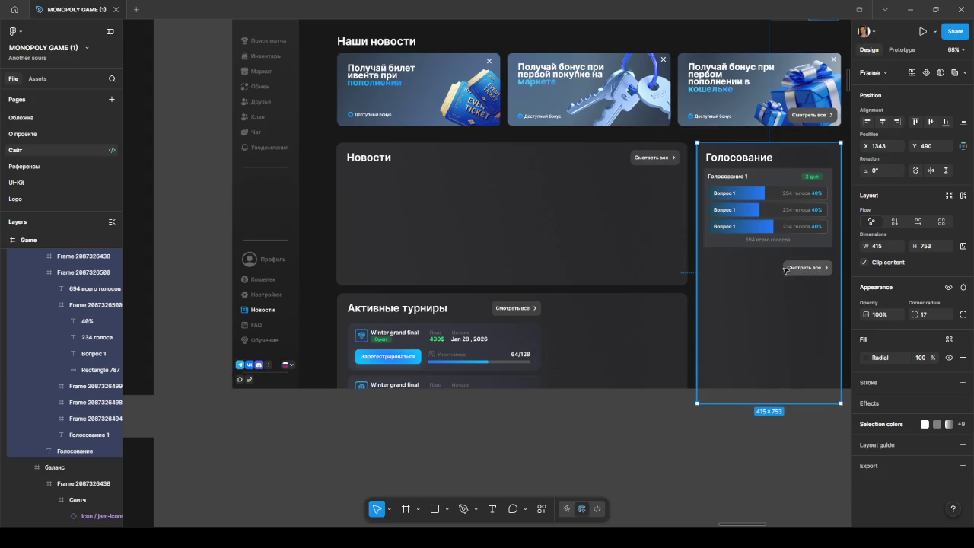
# Copy a link to the новостной хаб page frame
pyautogui.scroll(1, 478, 288)
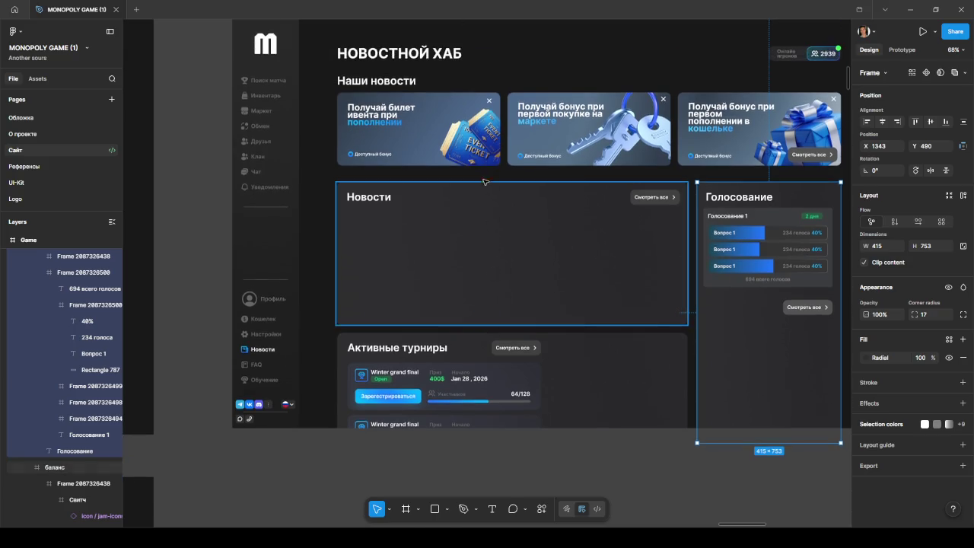
pyautogui.scroll(3, 479, 287)
pyautogui.press('Escape')
pyautogui.click(366, 121)
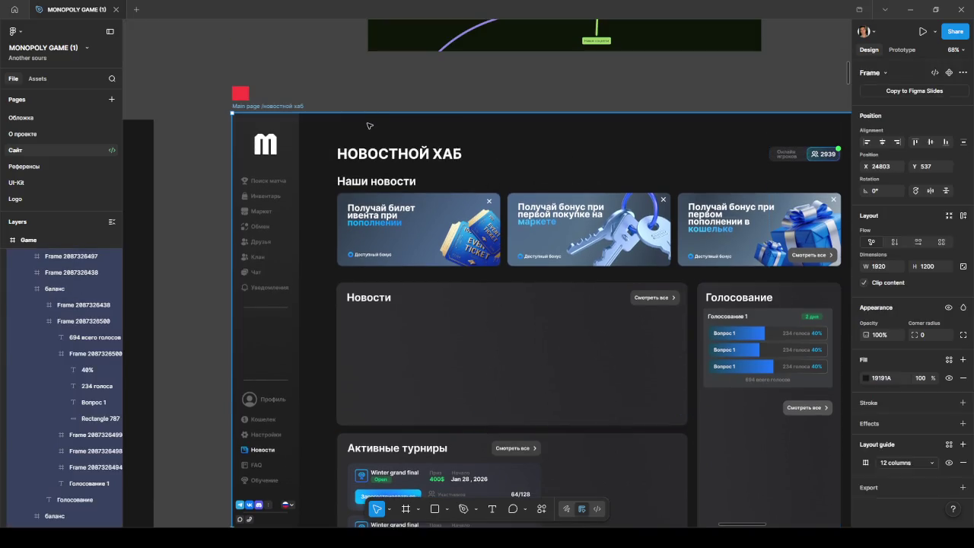
pyautogui.rightClick(372, 116)
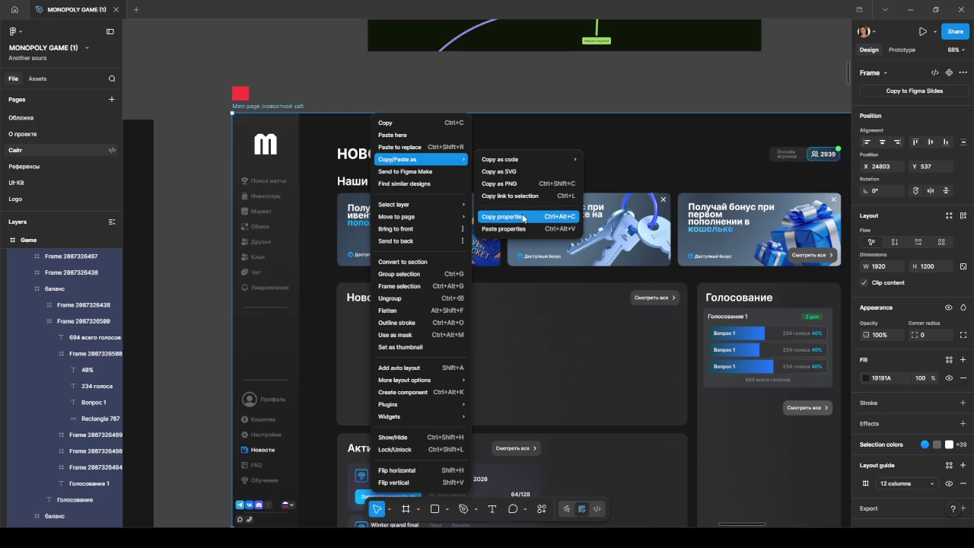
pyautogui.click(522, 197)
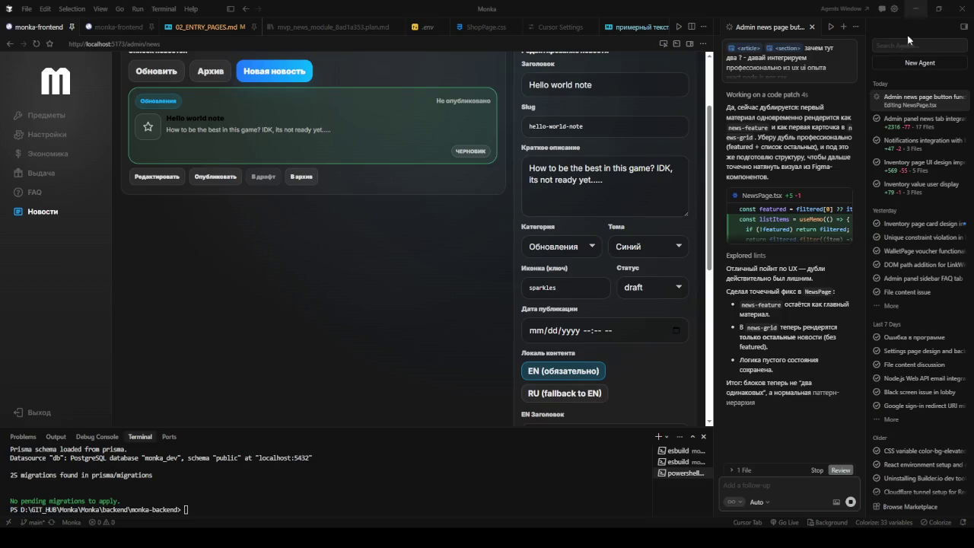
# Publish the Hello world note in Cursor's admin news editor
pyautogui.click(909, 9)
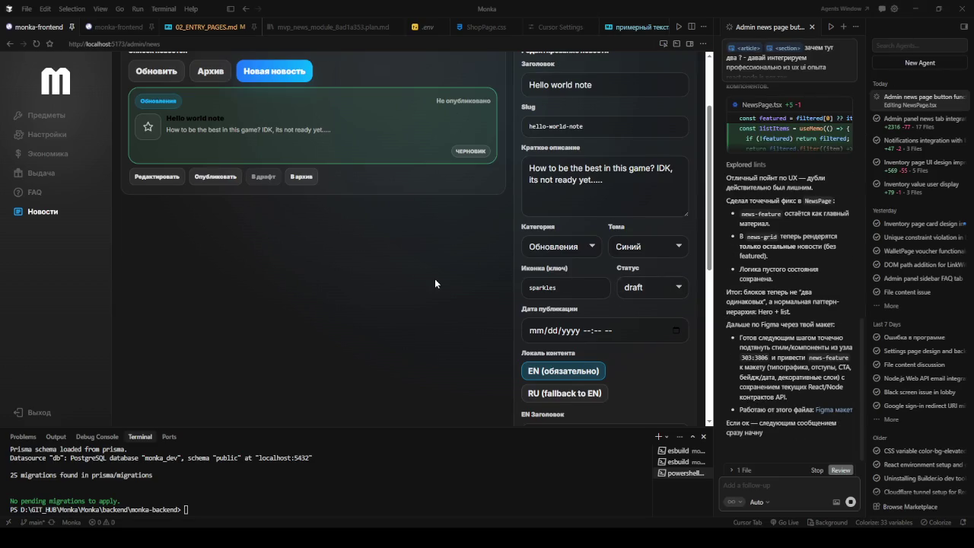
pyautogui.scroll(2, 344, 279)
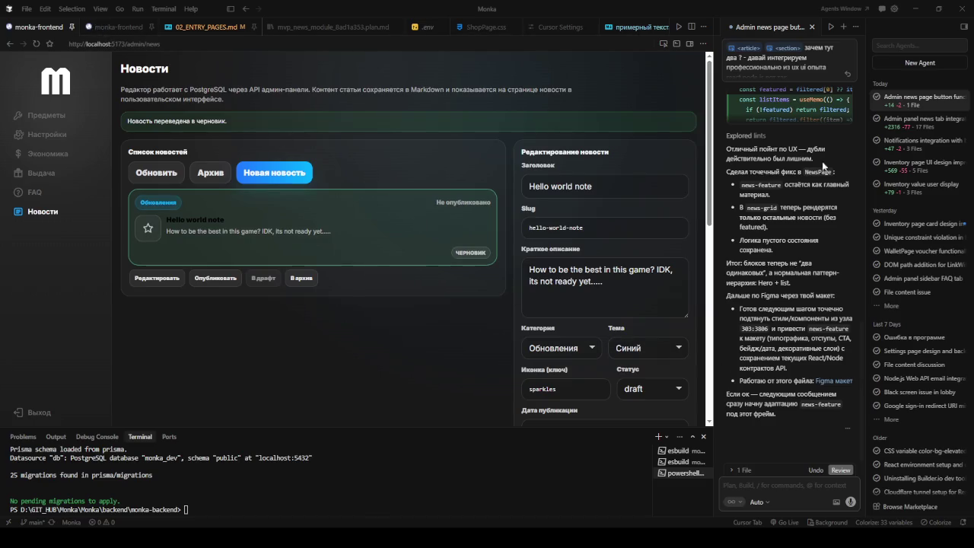
pyautogui.scroll(2, 791, 228)
pyautogui.scroll(2, 803, 183)
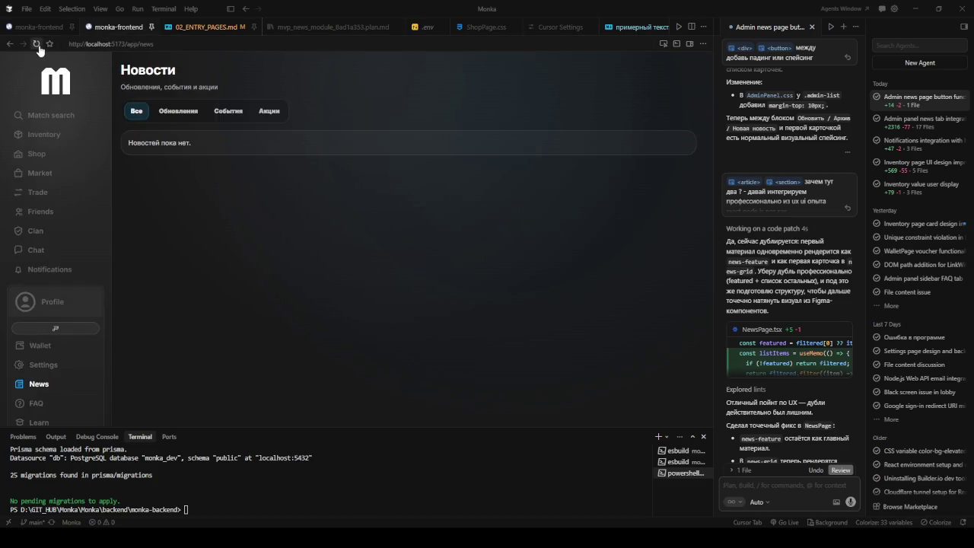
pyautogui.click(215, 278)
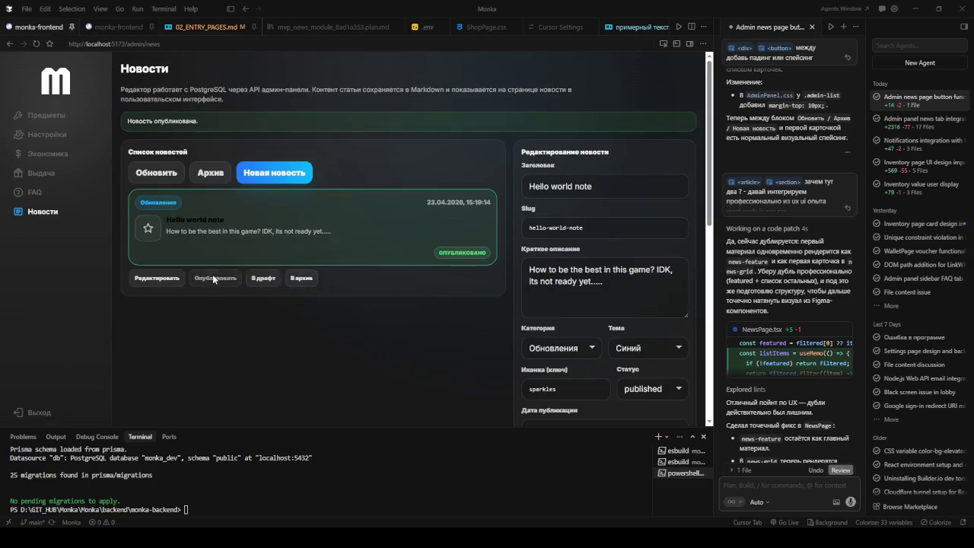
# Reload the app's news page, cycle the Обновления/События/Акции filters, and inspect the featured card
pyautogui.click(113, 29)
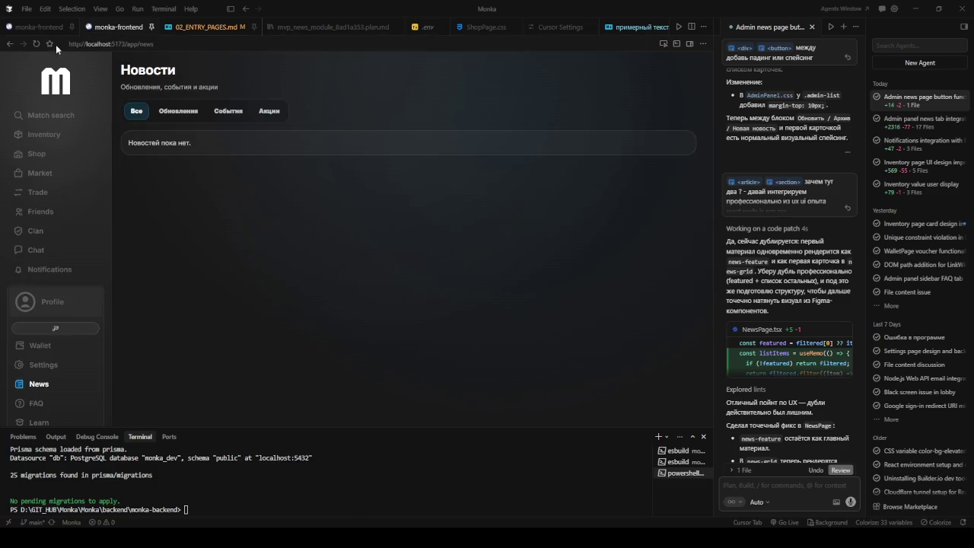
pyautogui.click(36, 44)
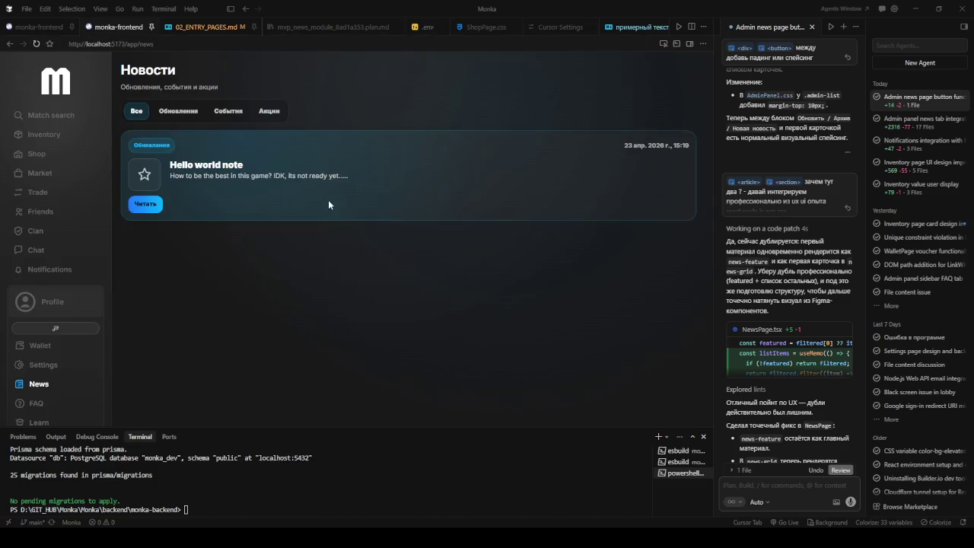
pyautogui.click(177, 115)
pyautogui.click(226, 113)
pyautogui.click(266, 111)
pyautogui.click(225, 110)
pyautogui.click(189, 113)
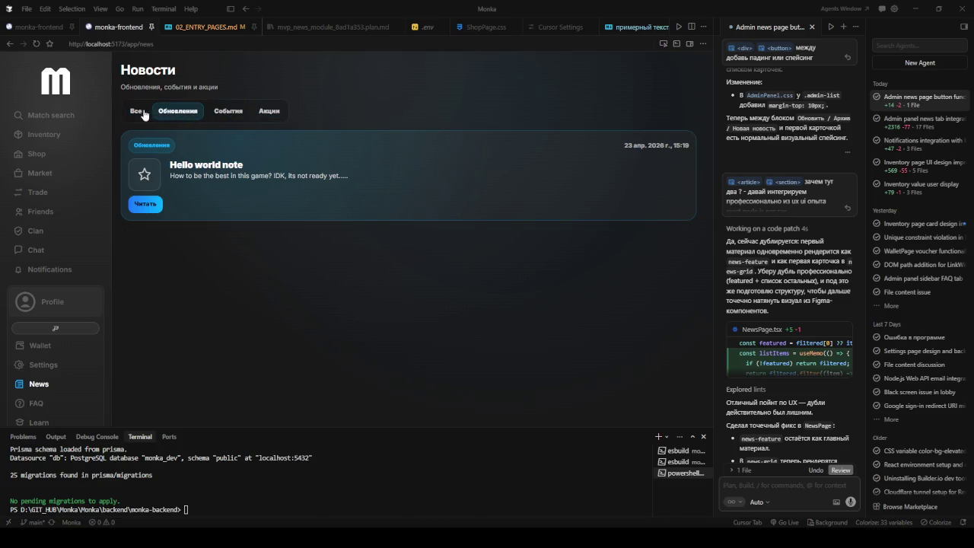
pyautogui.click(214, 114)
pyautogui.click(262, 113)
pyautogui.click(216, 112)
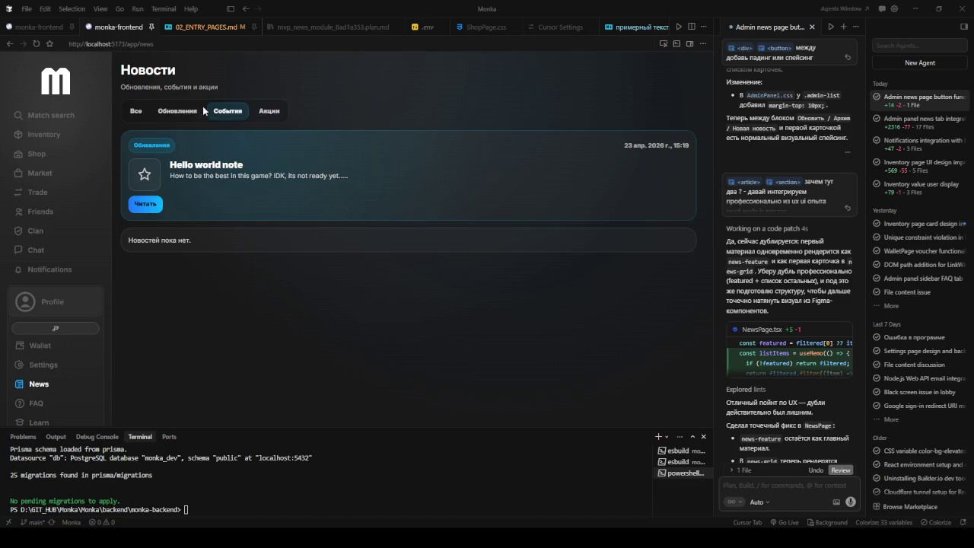
pyautogui.click(662, 44)
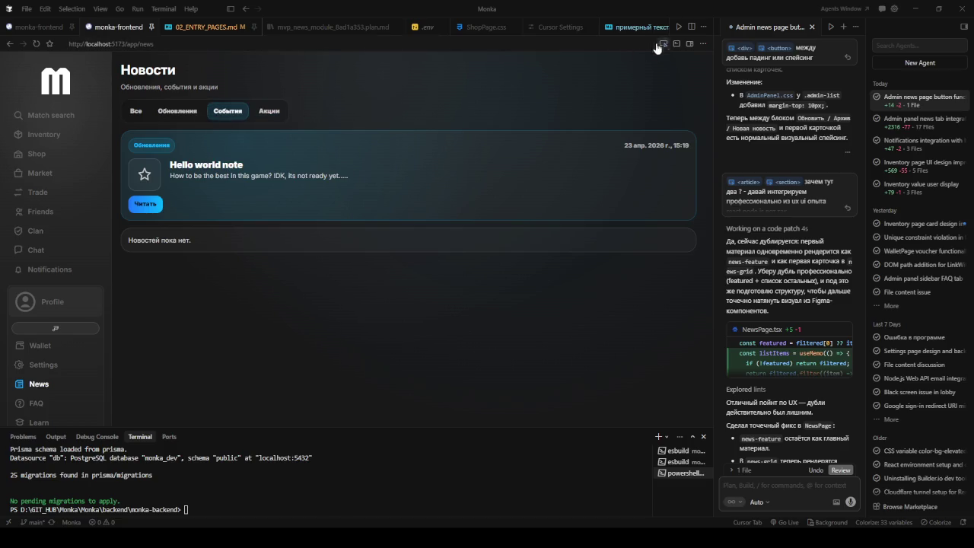
pyautogui.click(420, 134)
# Discard the draft question and send 'давай' so the agent adapts the news card
pyautogui.write('почему появ')
pyautogui.press('BackSpace')
pyautogui.press('BackSpace')
pyautogui.press('BackSpace')
pyautogui.press('BackSpace')
pyautogui.press('BackSpace')
pyautogui.press('BackSpace')
pyautogui.press('BackSpace')
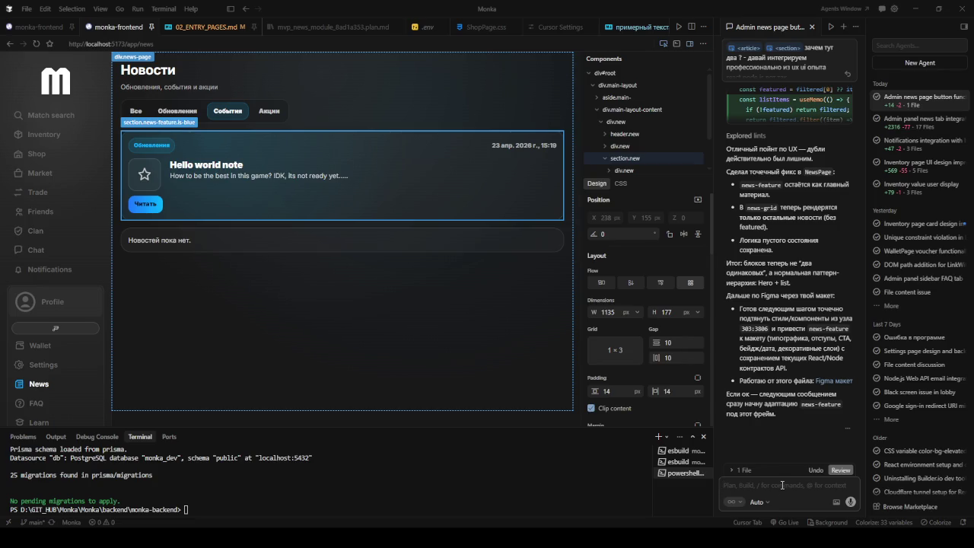
pyautogui.write('давай')
pyautogui.press('Return')
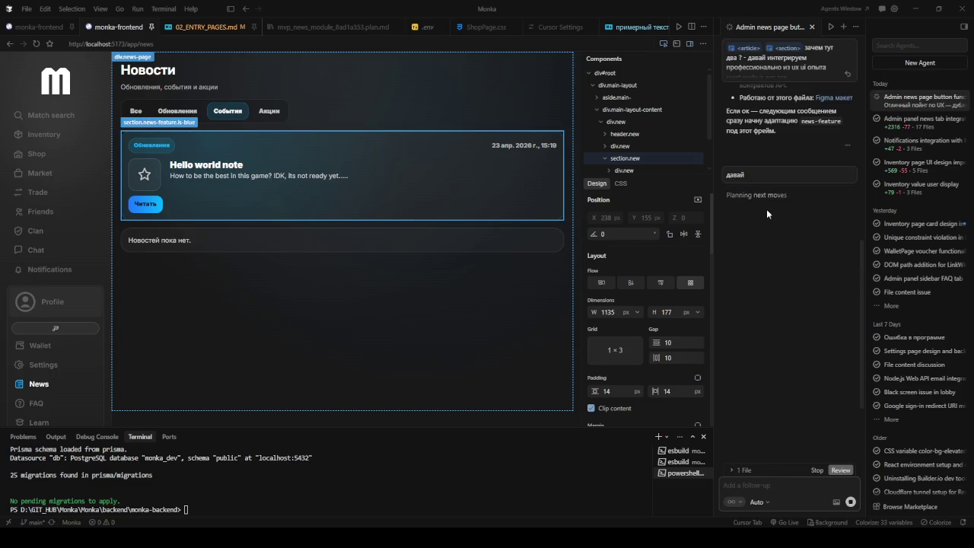